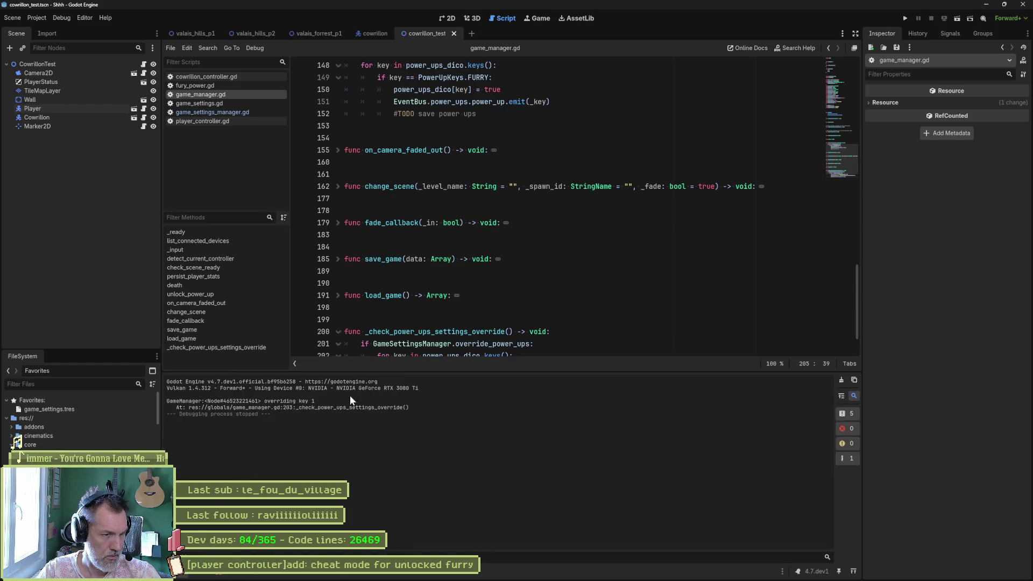
- Change power_ups_dico's key type from String to int in game_settings_manager.gd
scroll(588, 291, "down", 2)
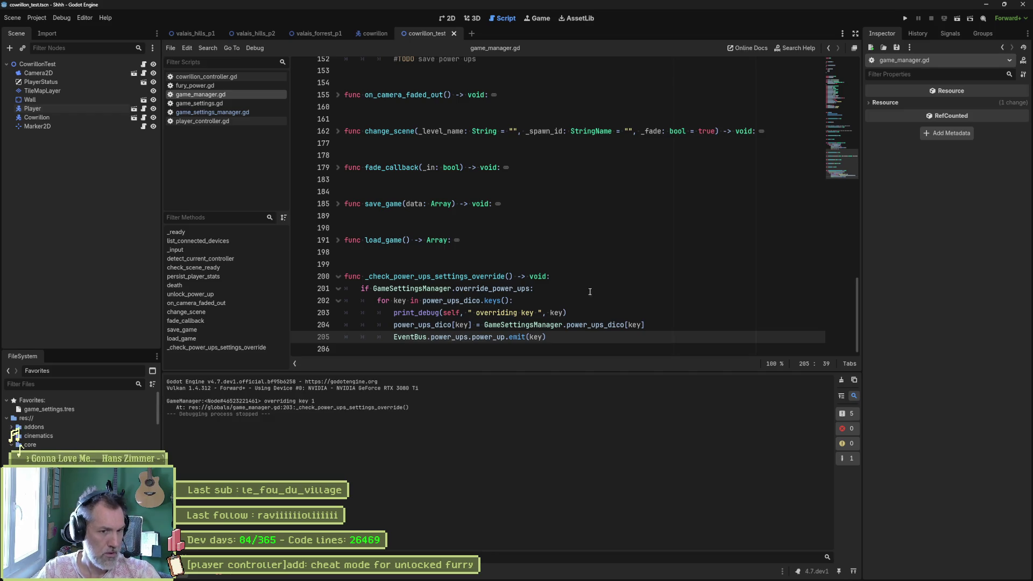
left_click(596, 325, "ctrl")
double_click(483, 236)
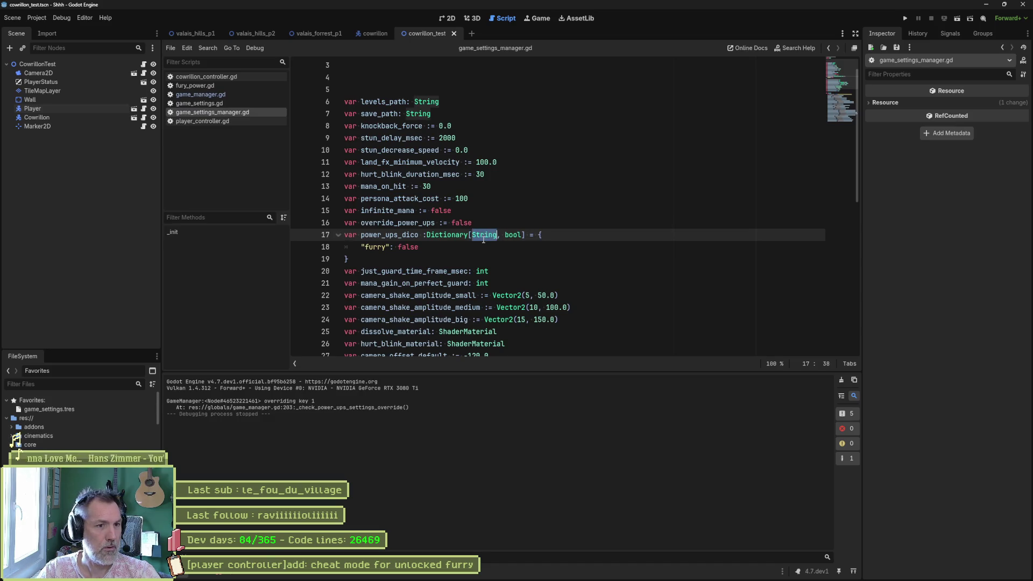
mouse_move(483, 240)
type("int")
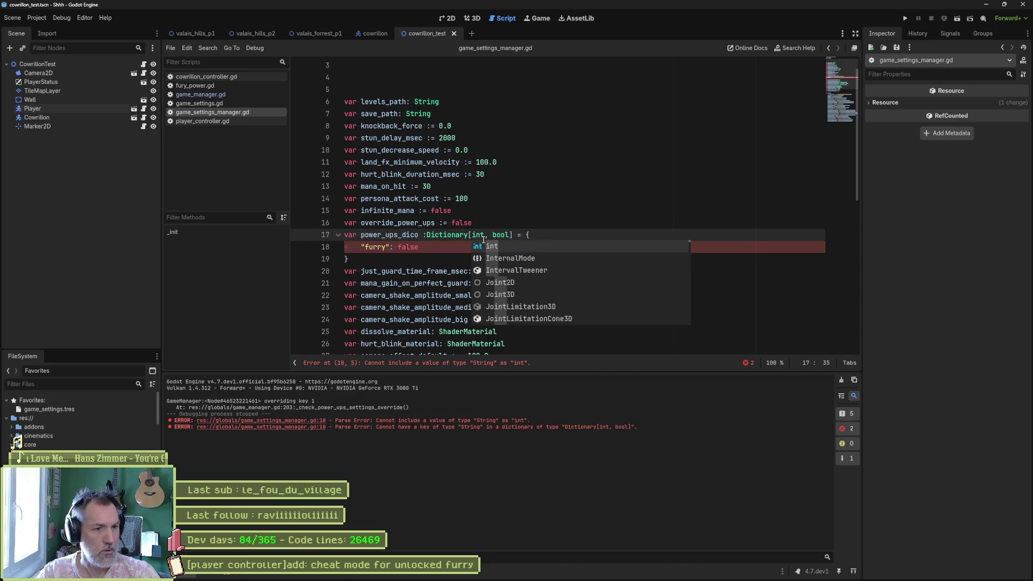
left_click(389, 247)
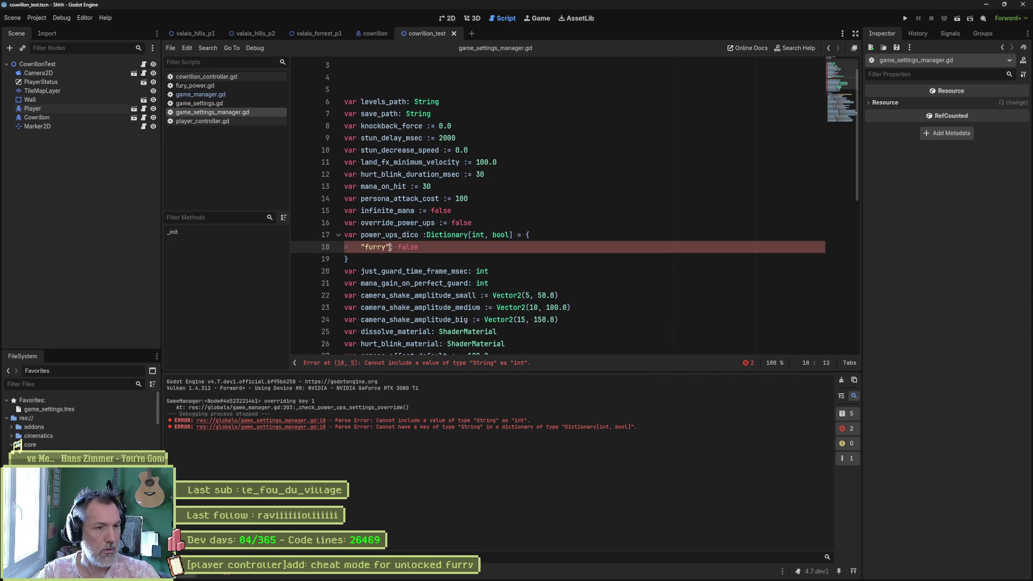
left_click_drag(389, 247, 364, 247)
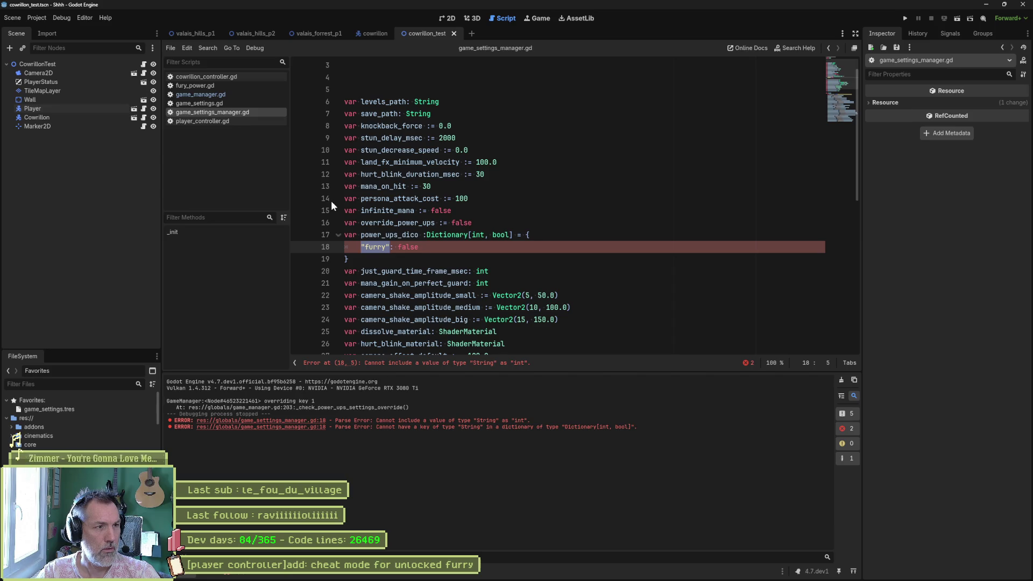
- Replace the old furry entry with game_manager.gd's PowerUpKeys.FURRY dictionary block and save
left_click(217, 94)
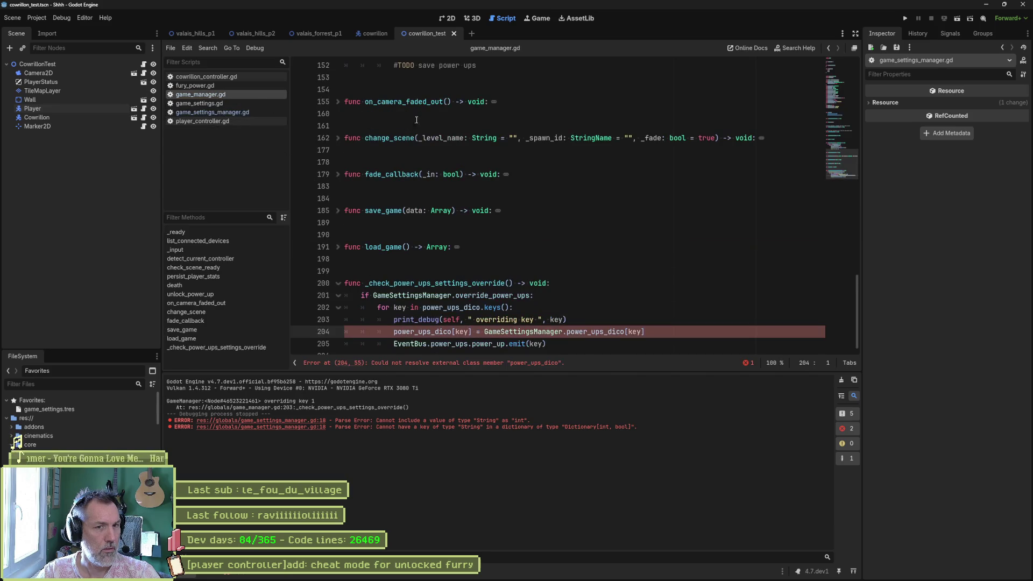
left_click(838, 99)
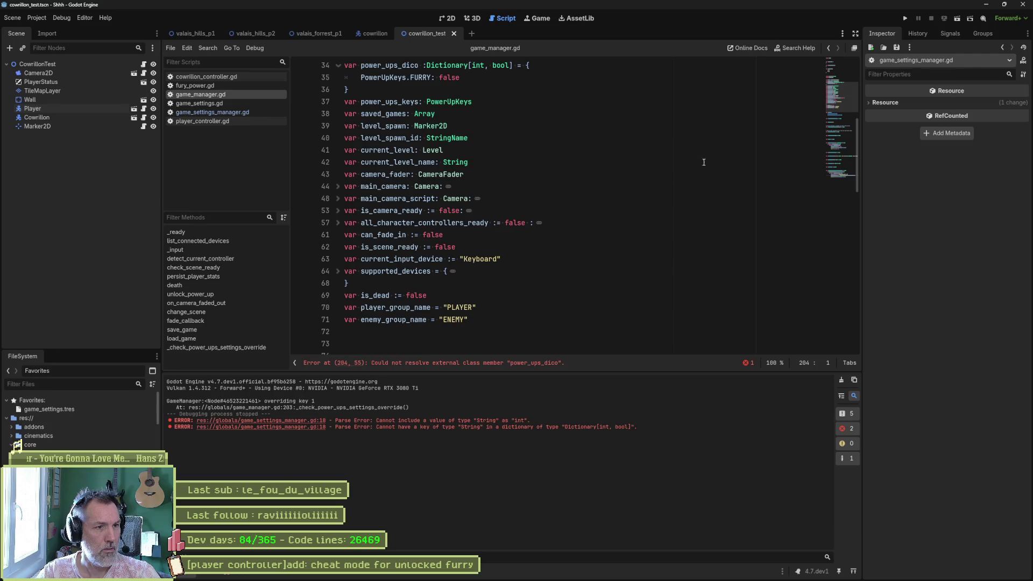
scroll(446, 155, "up", 4)
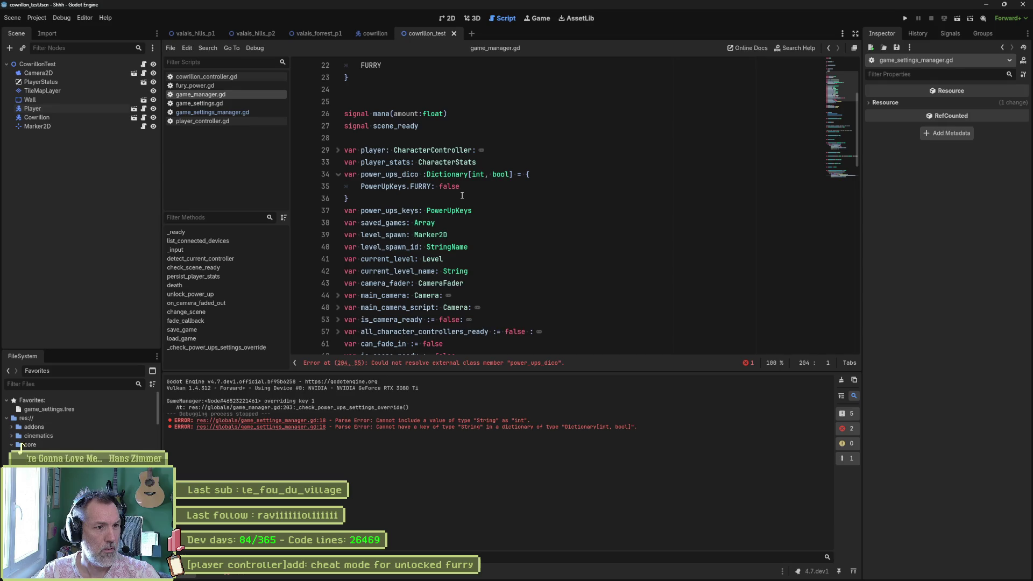
left_click_drag(462, 196, 501, 167)
key("ctrl+c")
left_click(245, 109)
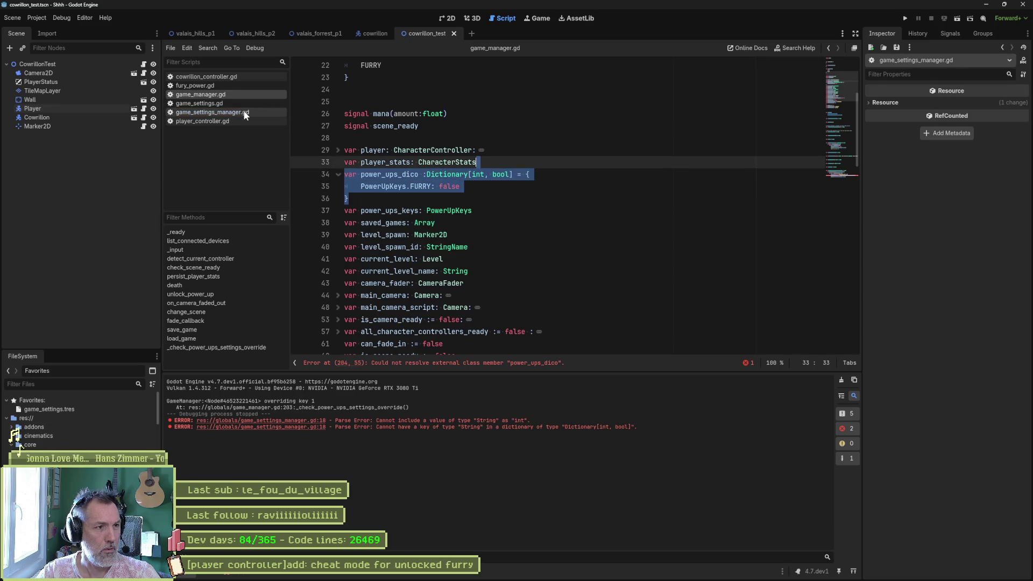
left_click(506, 259)
key("ctrl+v")
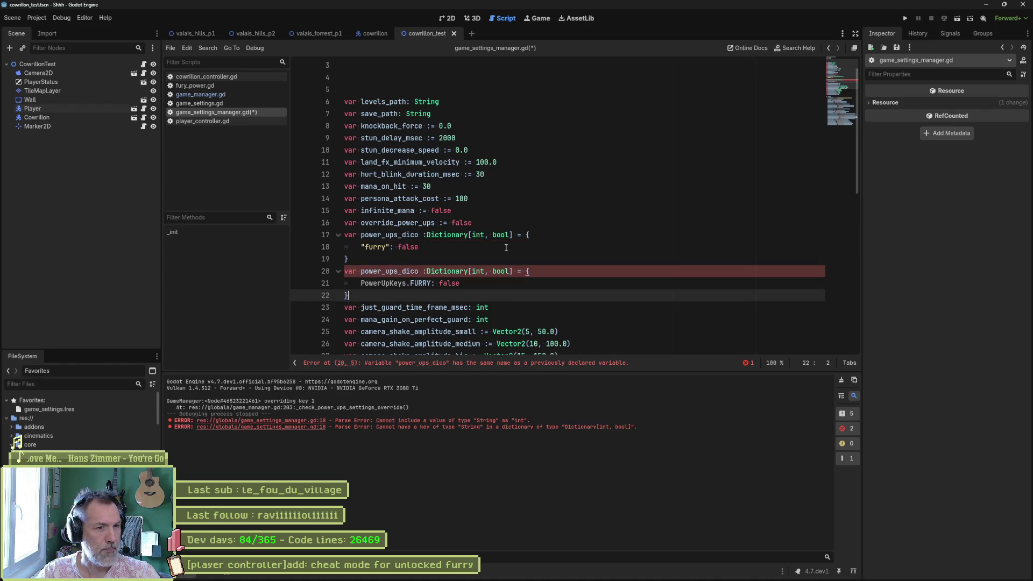
left_click(423, 234)
key("ctrl+shift+k")
key("ctrl+shift+k")
key("ctrl+shift+k")
key("ctrl+s")
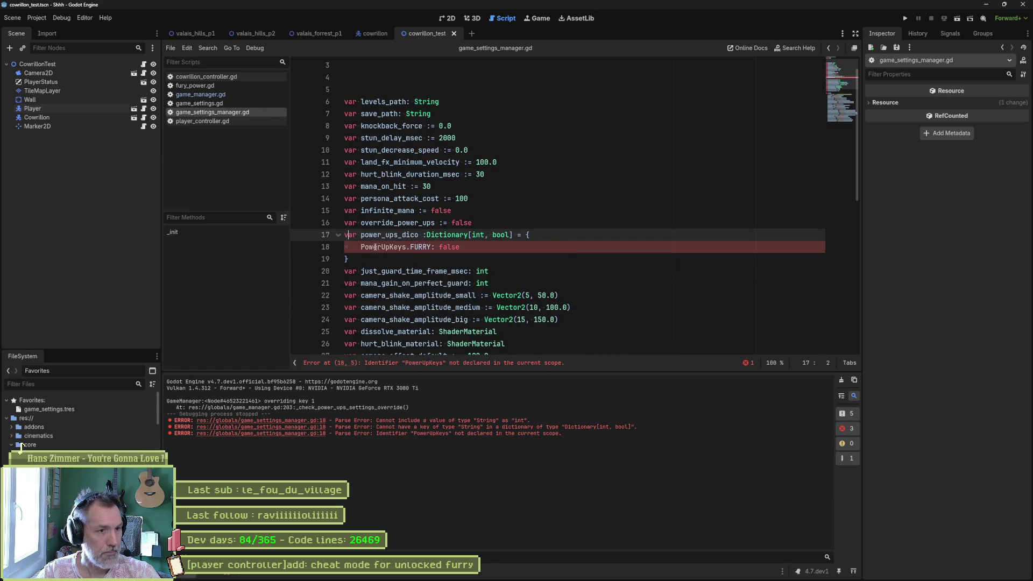
- Qualify the key as GameManager.PowerUpKeys.FURRY and run the game with F5
left_click(361, 247)
type("GameManager.")
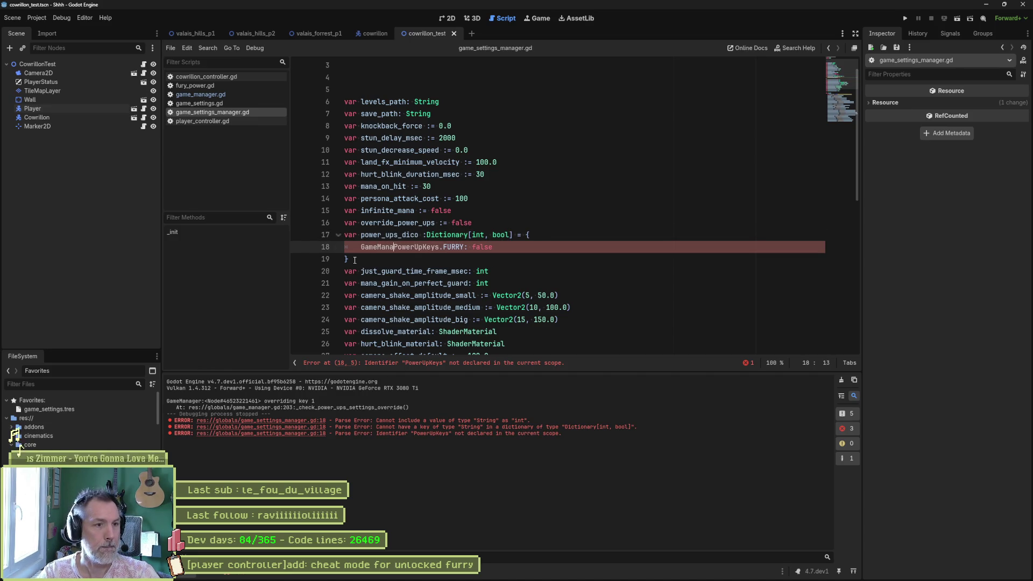
left_click(380, 253)
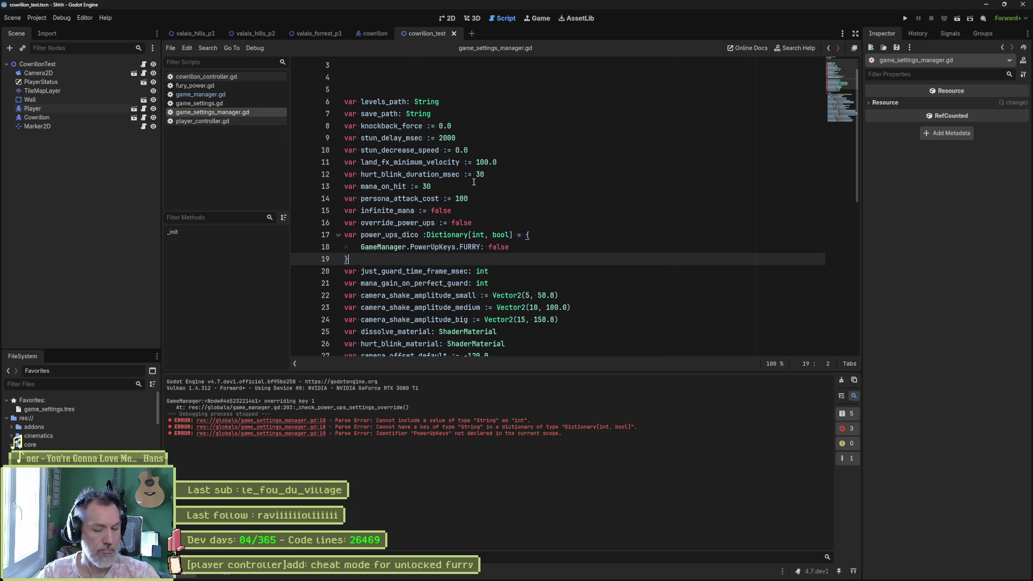
key("F5")
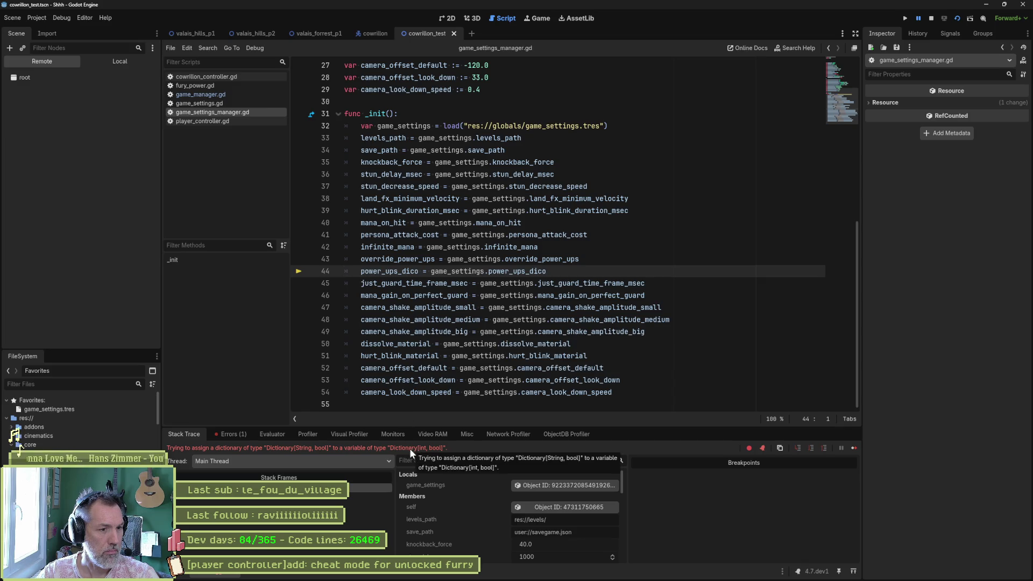
- Stop the debugger and change game_settings.gd's power_ups_dico key type to int
key("F8")
scroll(512, 186, "up", 6)
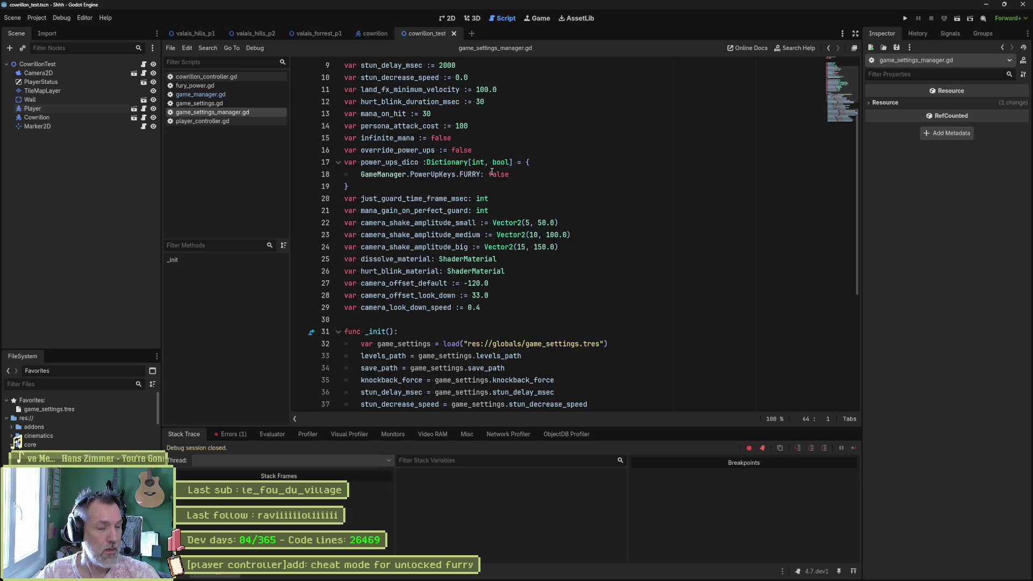
left_click(215, 104)
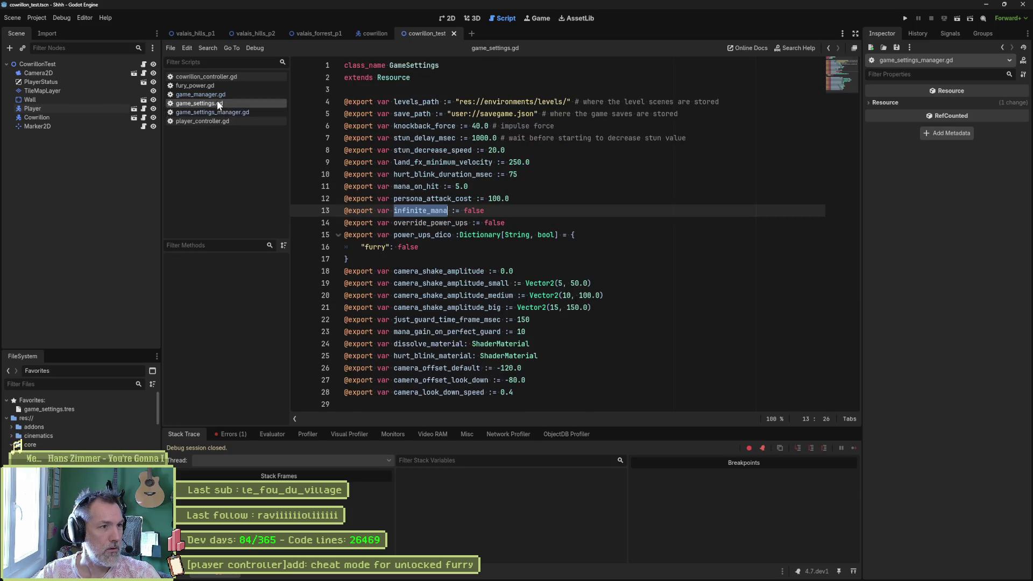
left_click(484, 237)
double_click(509, 235)
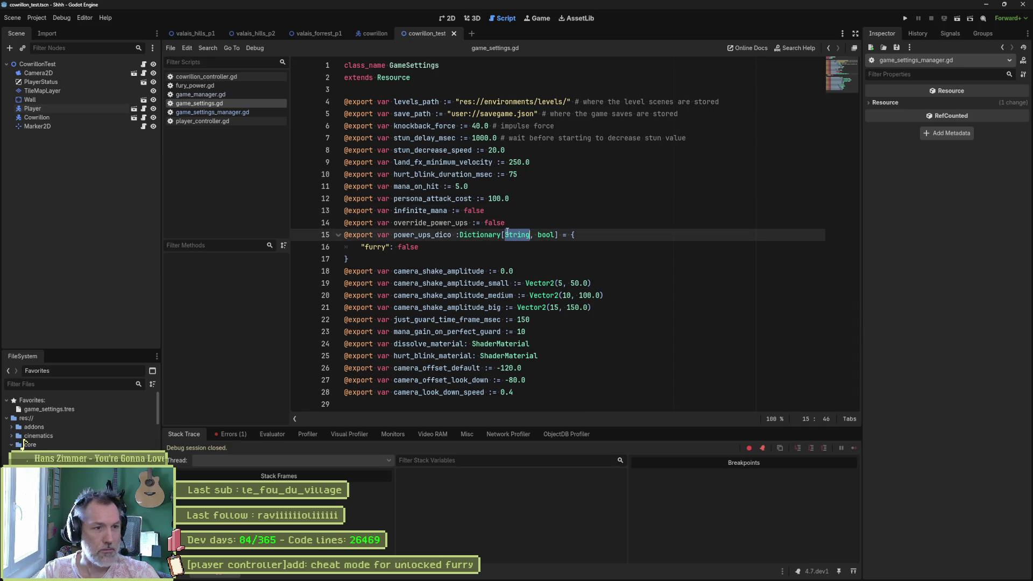
type("int")
left_click(450, 259)
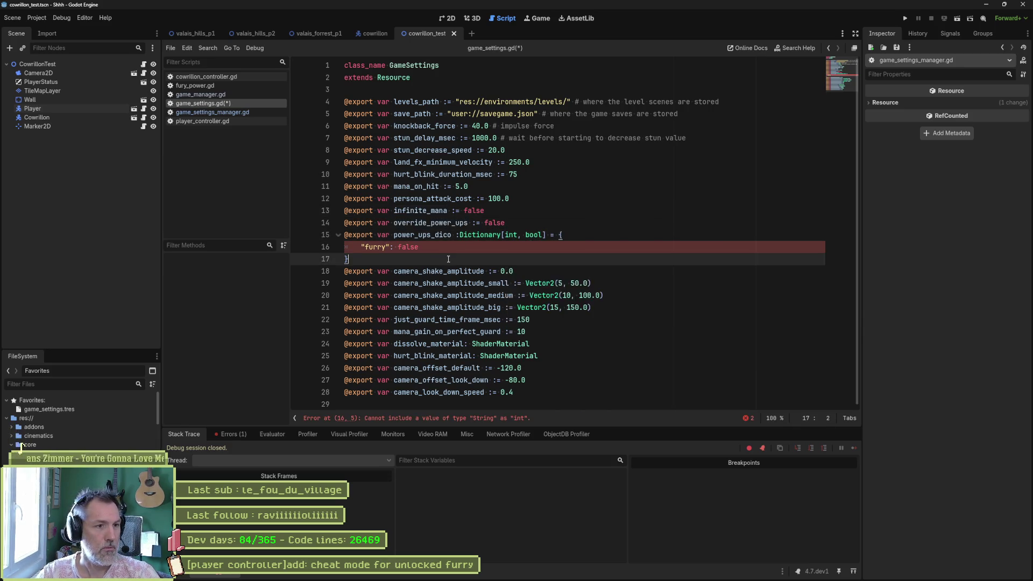
key("Return")
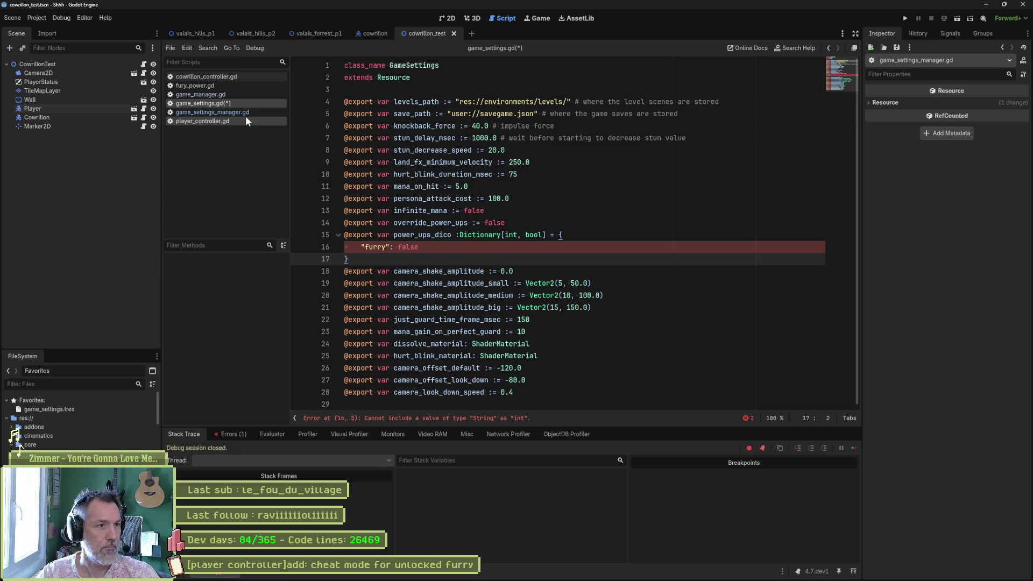
left_click(245, 113)
mouse_move(493, 181)
left_mouse_down()
mouse_move(506, 162)
mouse_move(338, 162)
left_mouse_up()
key("ctrl+c")
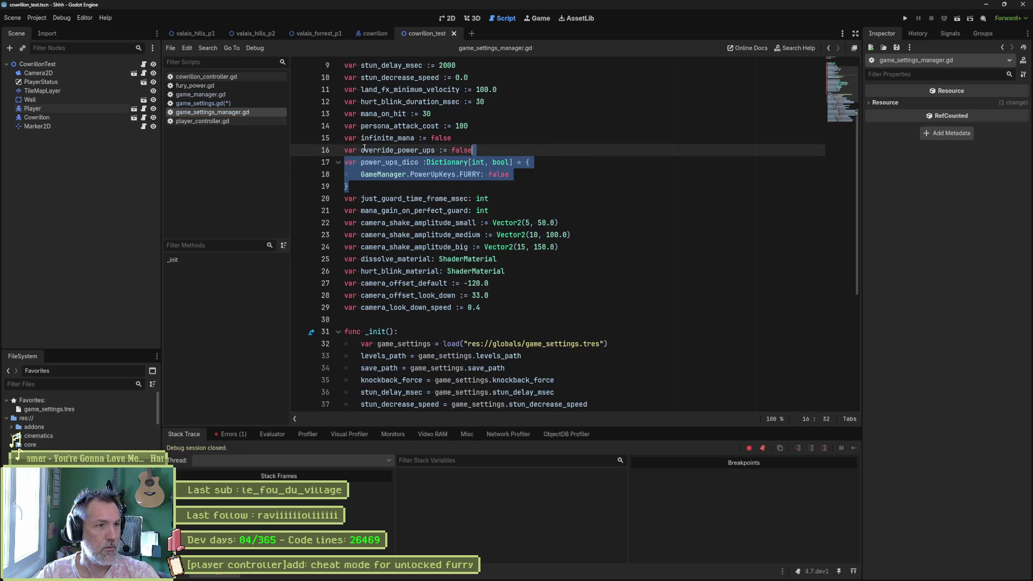
left_click(203, 103)
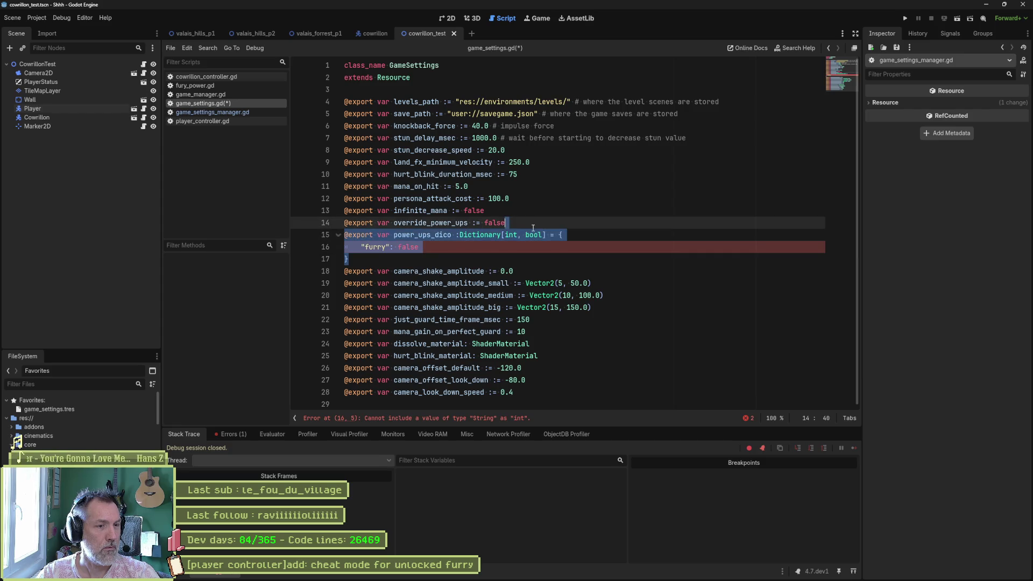
key("ctrl+v")
left_click_drag(378, 234, 344, 234)
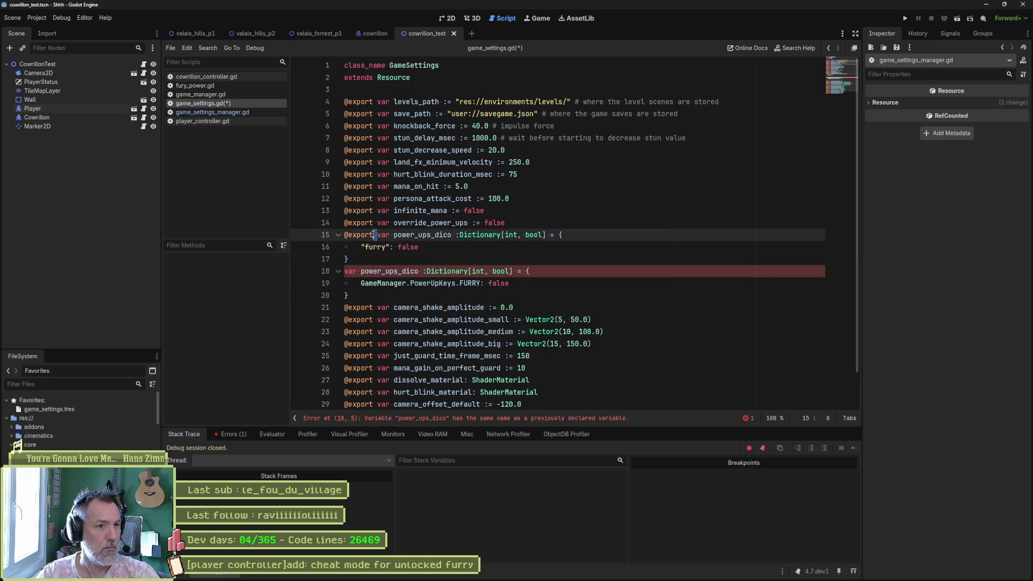
left_click(345, 271)
type("@export")
key("Up")
key("Up")
key("Up")
key("ctrl+shift+k")
key("ctrl+shift+k")
key("ctrl+shift+k")
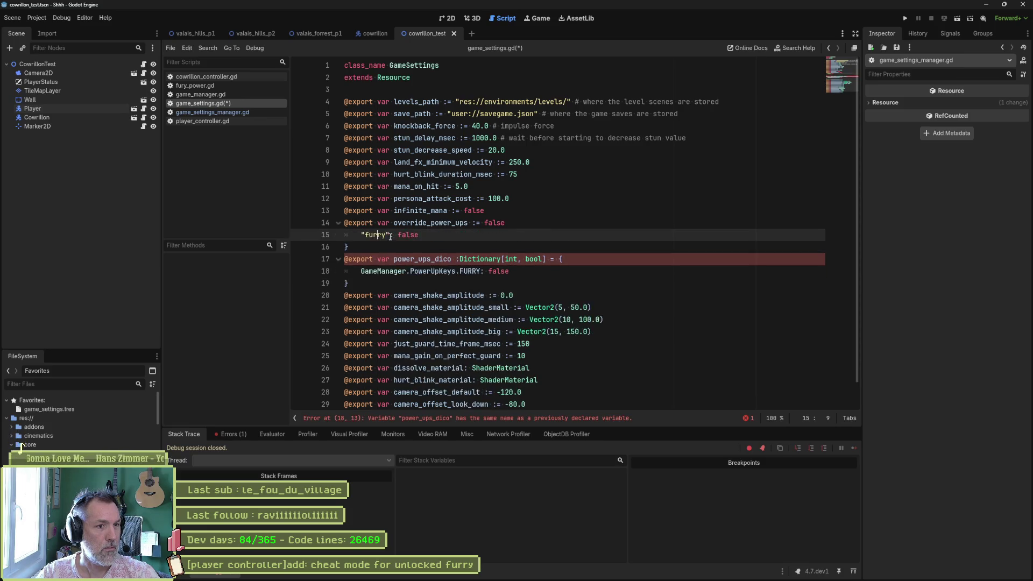
key("ctrl+s")
key("F6")
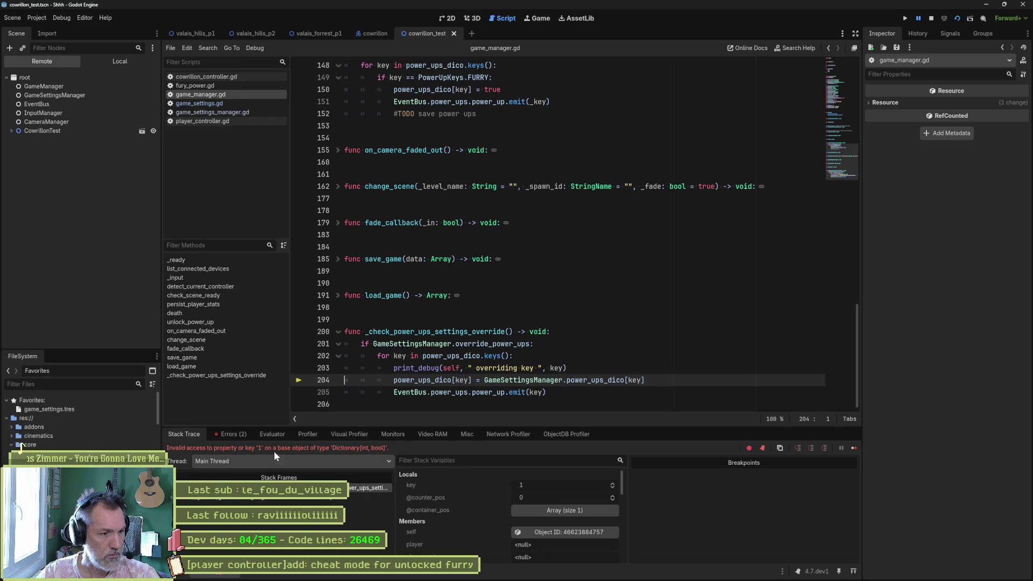
- Review the line 204 invalid key '1' error in Output and Stack Trace, then stop the game
left_click(182, 573)
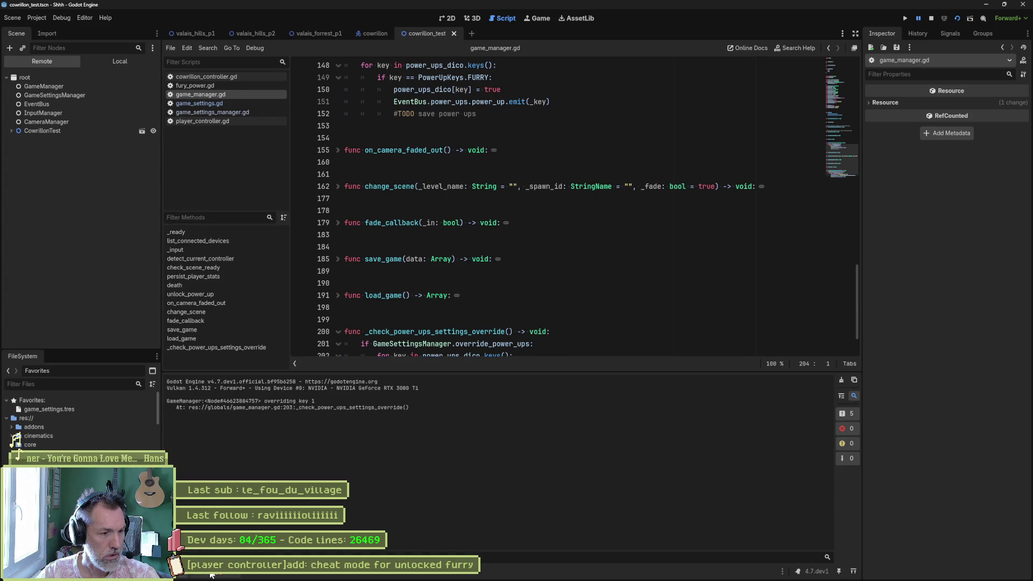
left_click(214, 575)
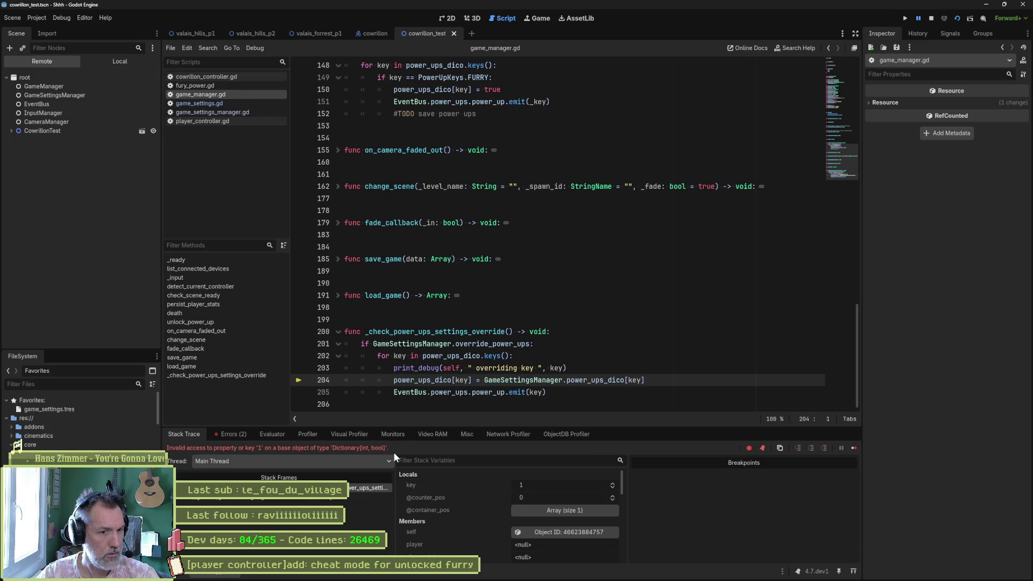
key("F8")
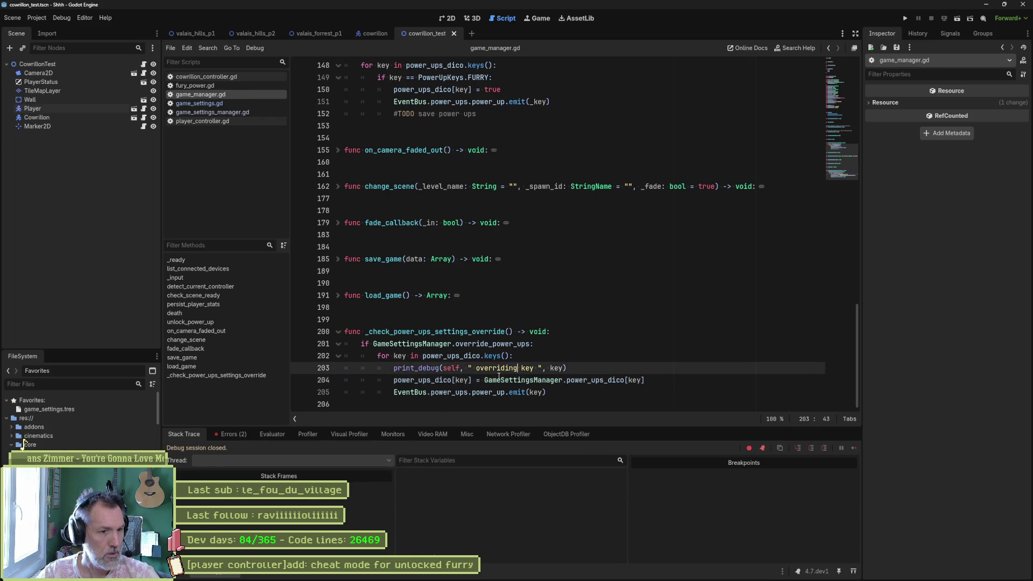
- Add a power_ups_dico[key] label and value to the print_debug call on line 203
left_click_drag(395, 380, 472, 380)
key("ctrl+c")
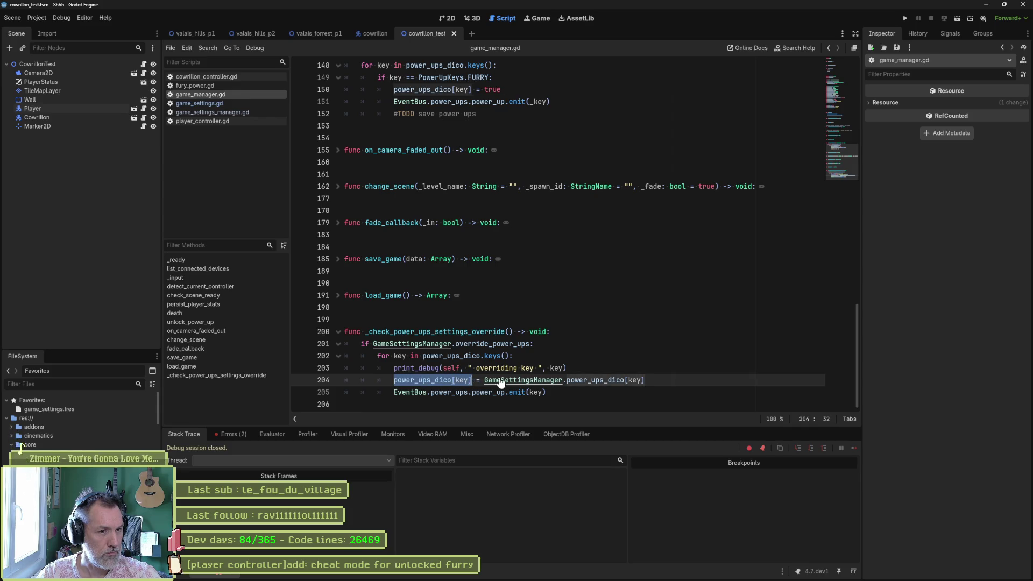
left_click(564, 368)
type(",")
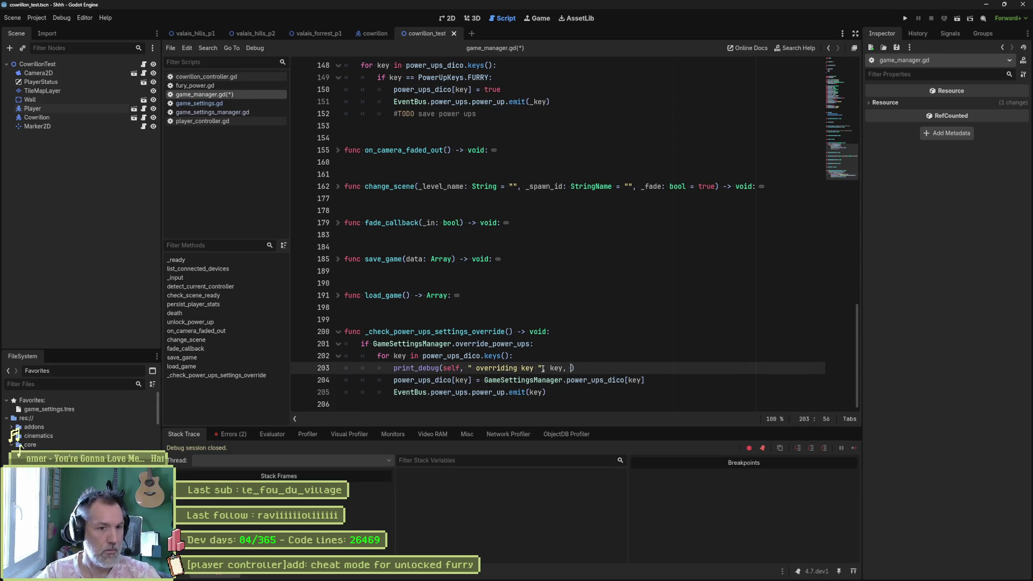
key("ctrl+v")
type(": \",")
key("ctrl+v")
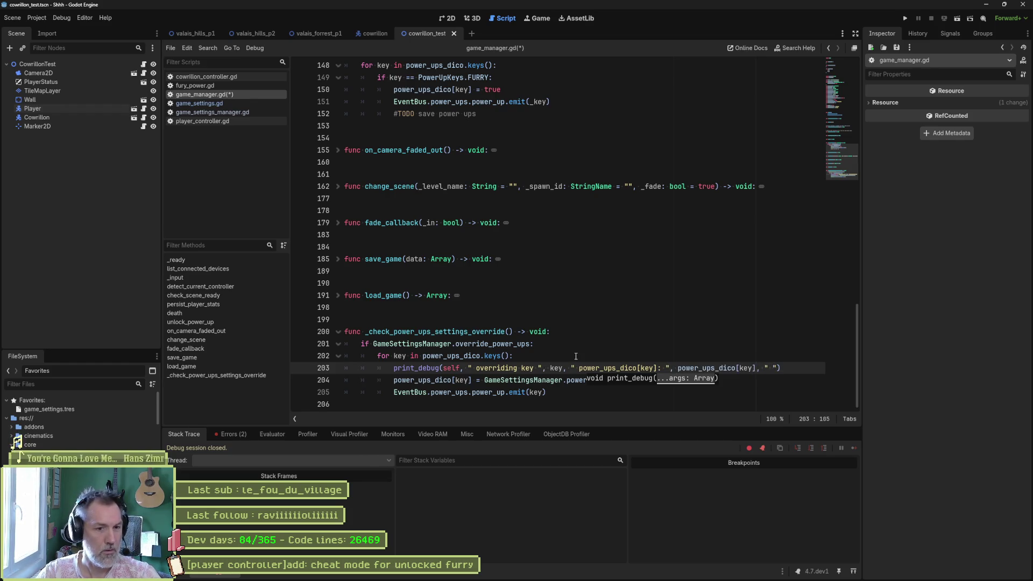
- Append a GameSettingsManager.power_ups_dico[key] label and value to the print, then run the scene
left_click_drag(484, 380, 645, 380)
key("ctrl+c")
left_click(770, 368)
key("ctrl+v")
type(":")
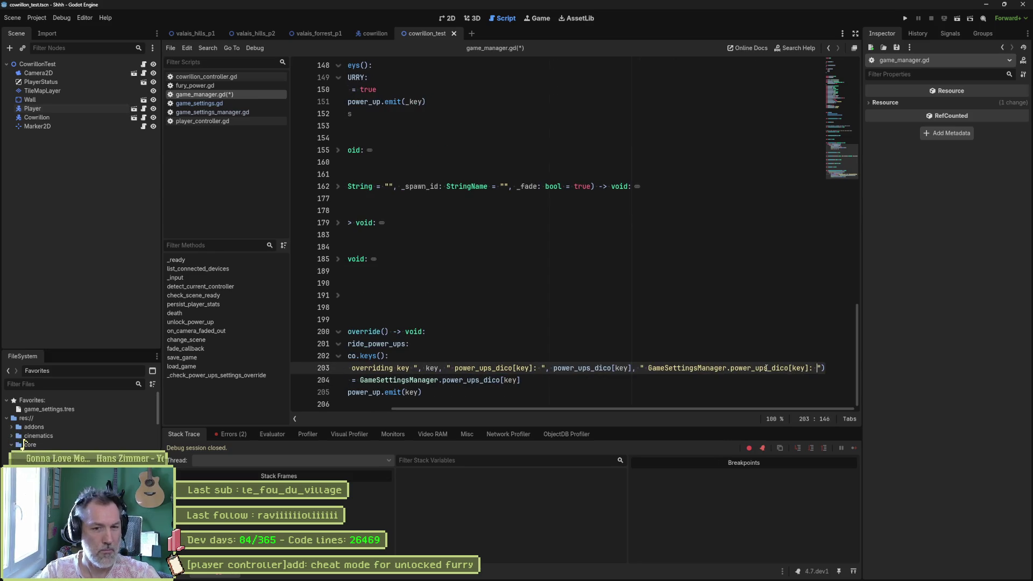
key("Right")
type(",")
key("ctrl+v")
key("F6")
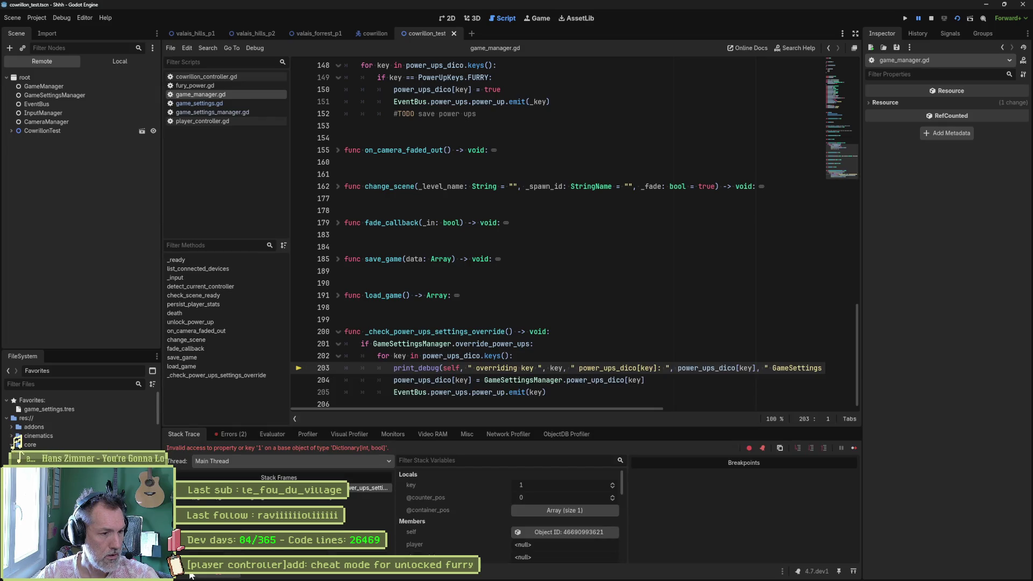
- Rerun, expand power_ups_dico in the debugger members to see its single key 1, then show the Evaluator
key("F6")
left_click(216, 575)
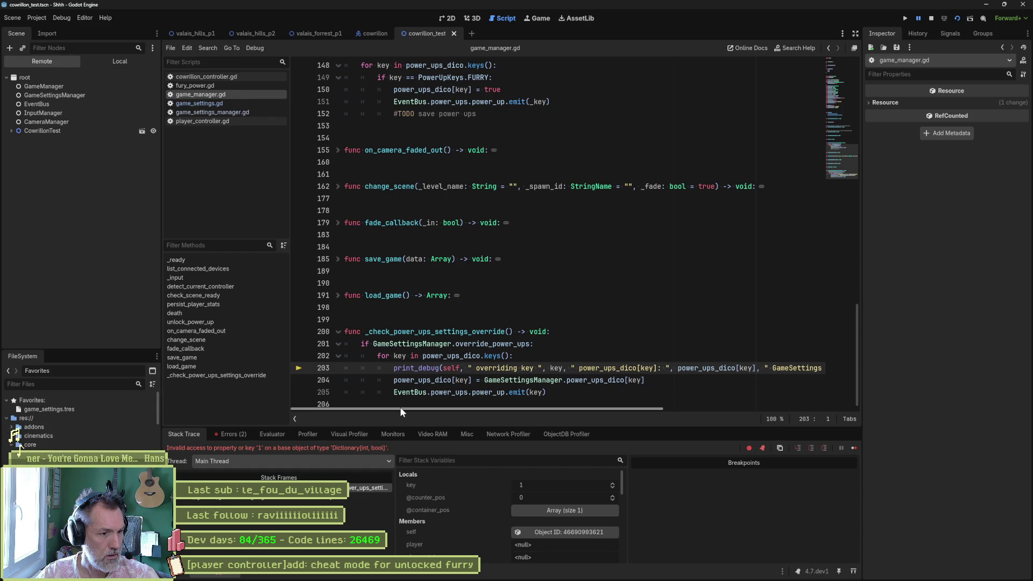
left_click_drag(400, 407, 411, 402)
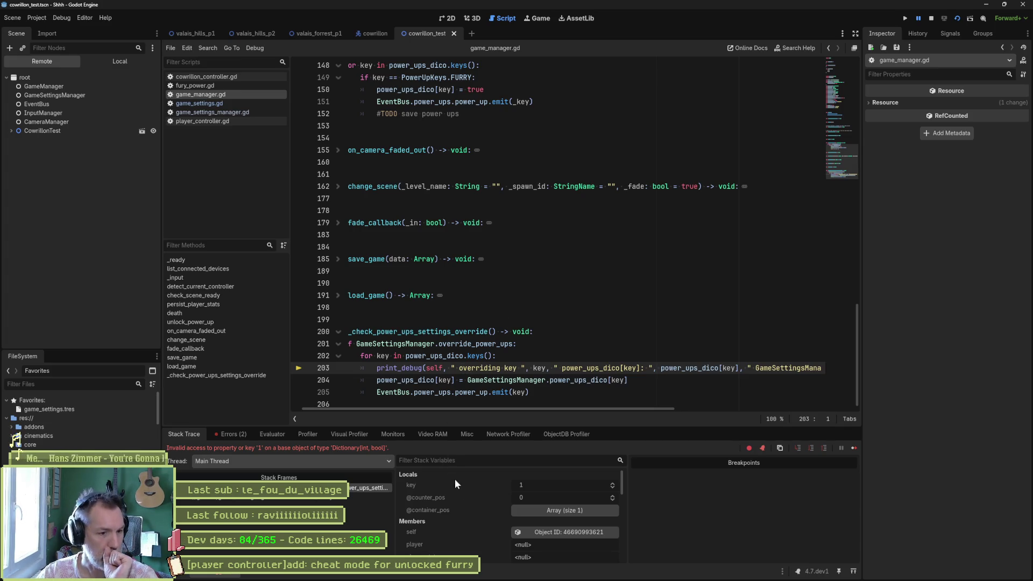
scroll(457, 519, "down", 3)
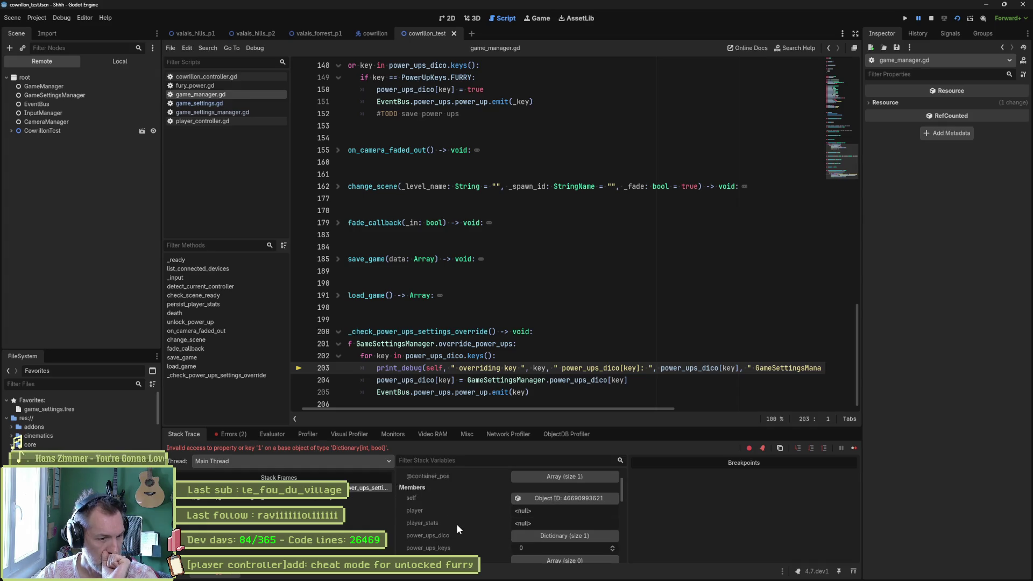
left_click(539, 524)
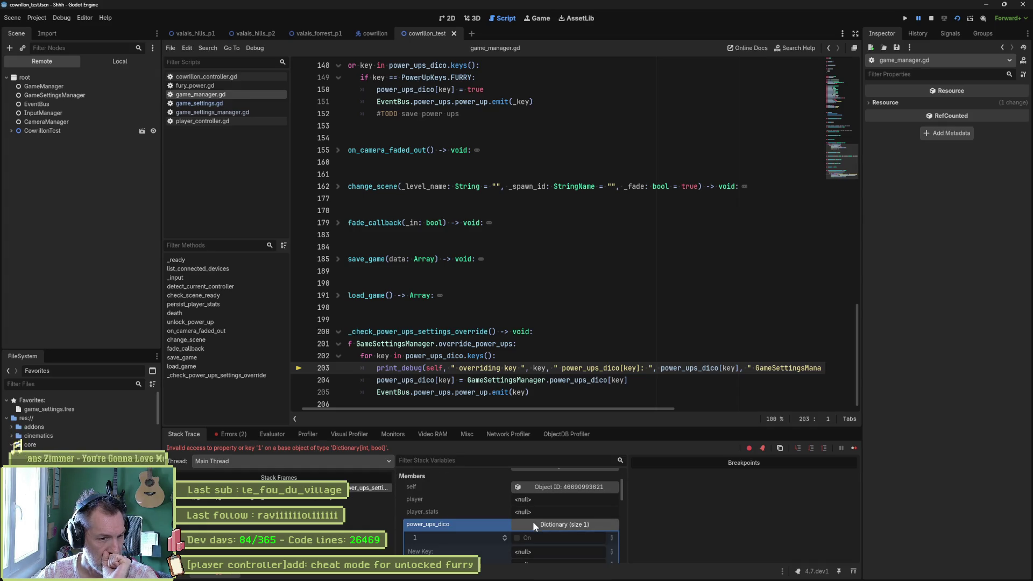
scroll(459, 519, "down", 1)
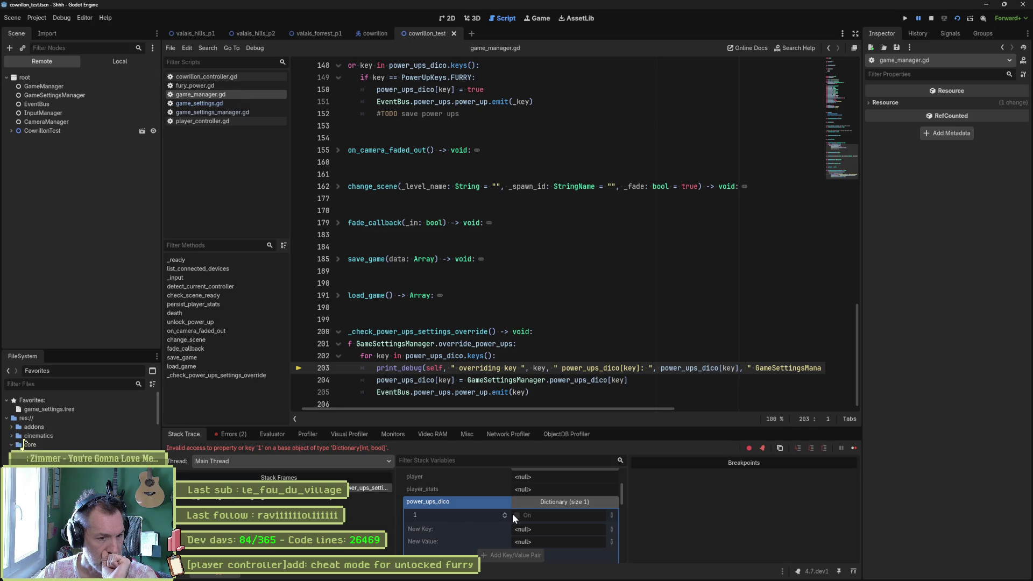
scroll(467, 514, "down", 2)
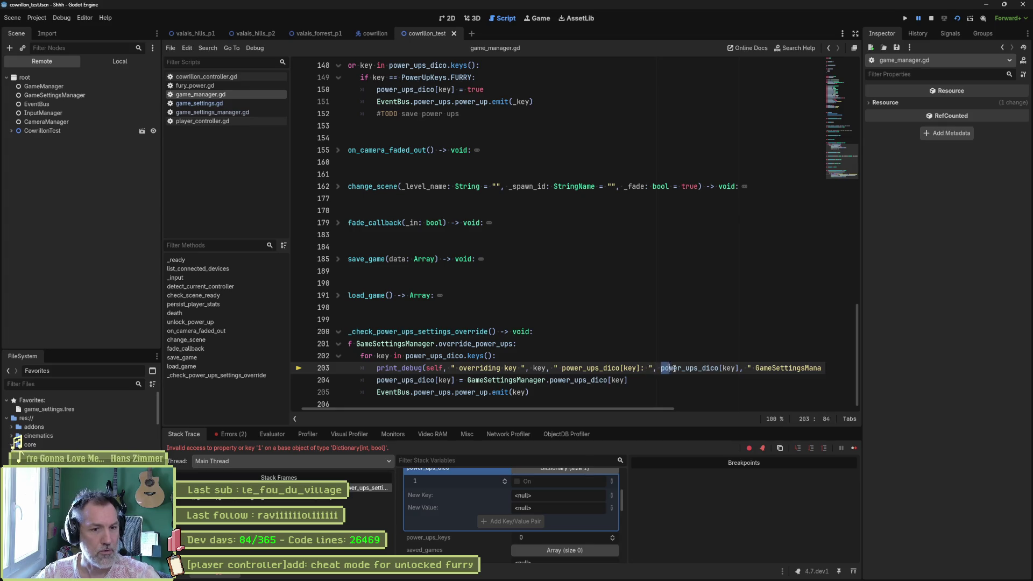
left_click(739, 369, "shift")
left_click(274, 434)
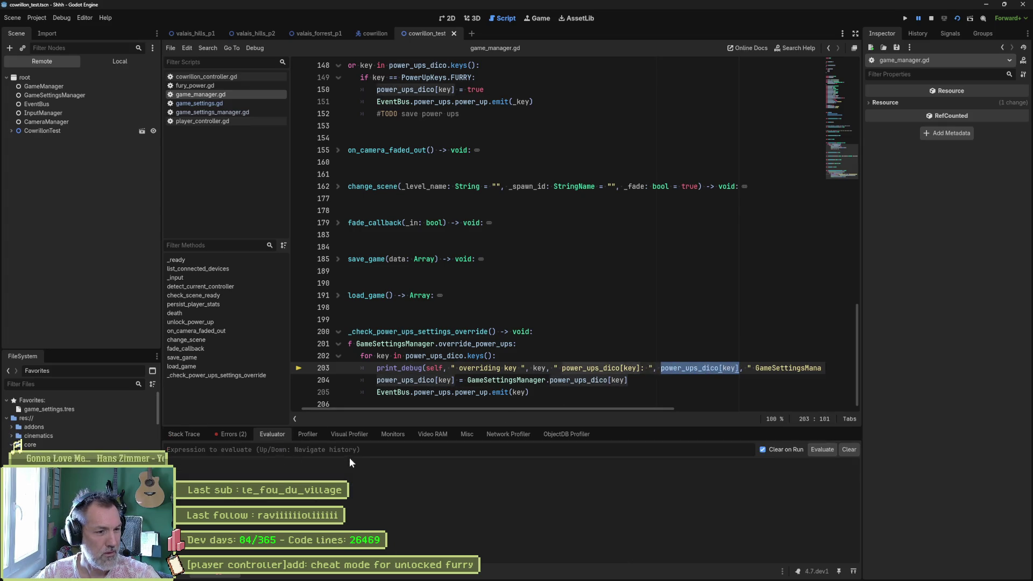
- Evaluate power_ups_dico[key] and GameSettingsManager.power_ups_dico, finding the manager's dictionary empty
key("ctrl+shift+e")
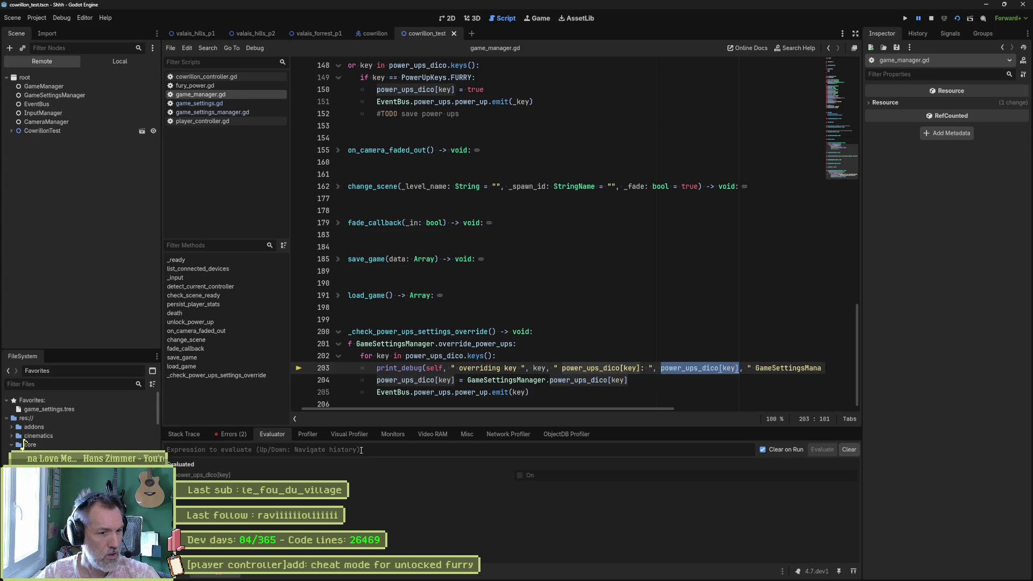
left_click_drag(548, 410, 744, 409)
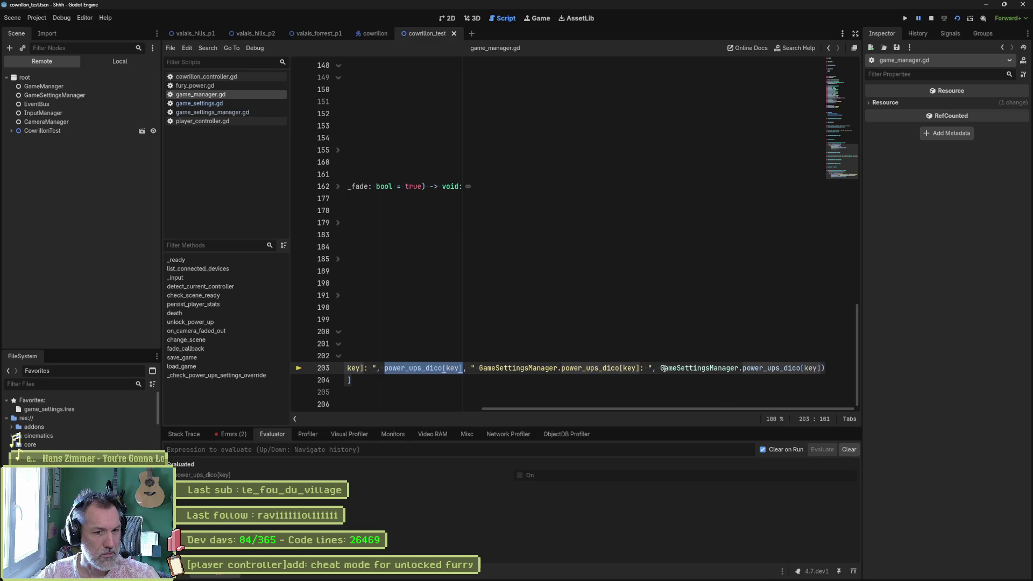
left_click_drag(660, 368, 803, 368)
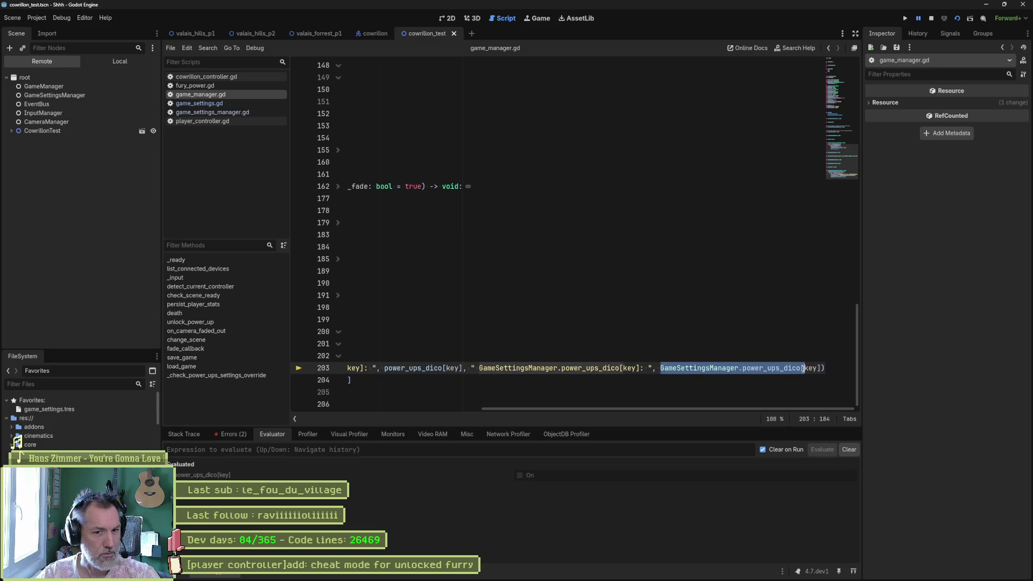
key("ctrl+v")
key("Return")
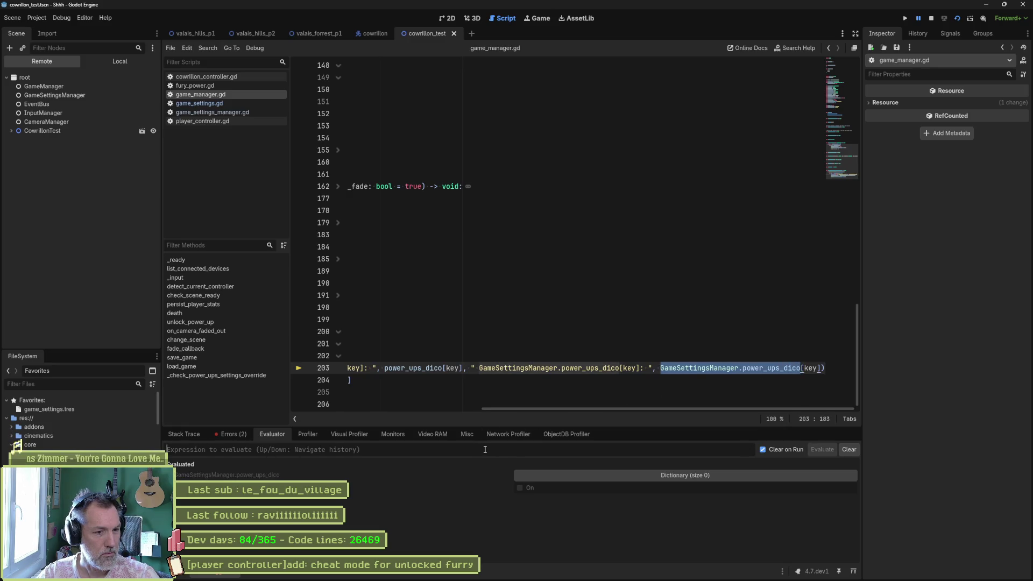
left_click(603, 474)
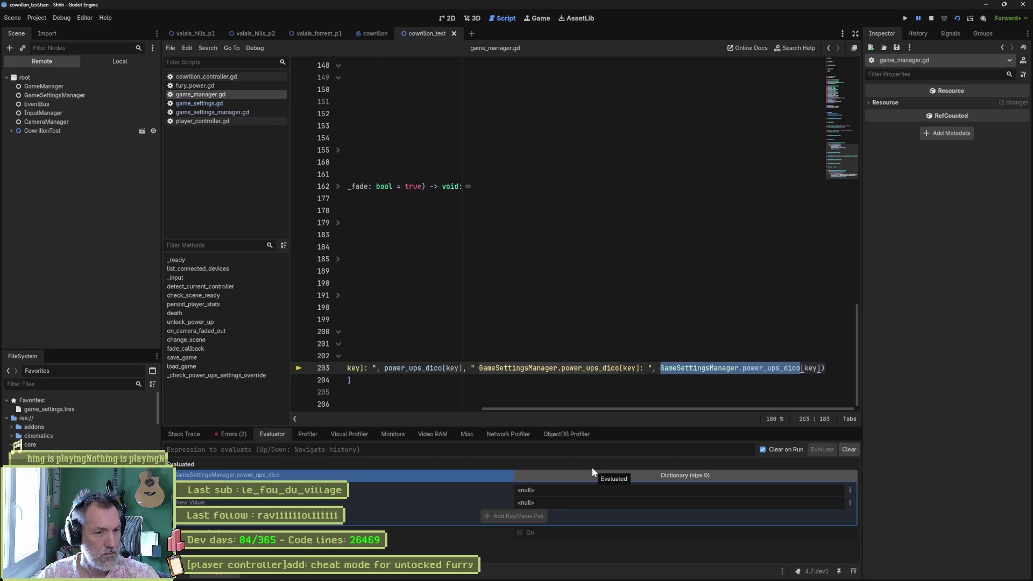
- Stop the game, confirm game_settings.tres has furry = On, remove the manager's FURRY default, and rerun
left_click(934, 18)
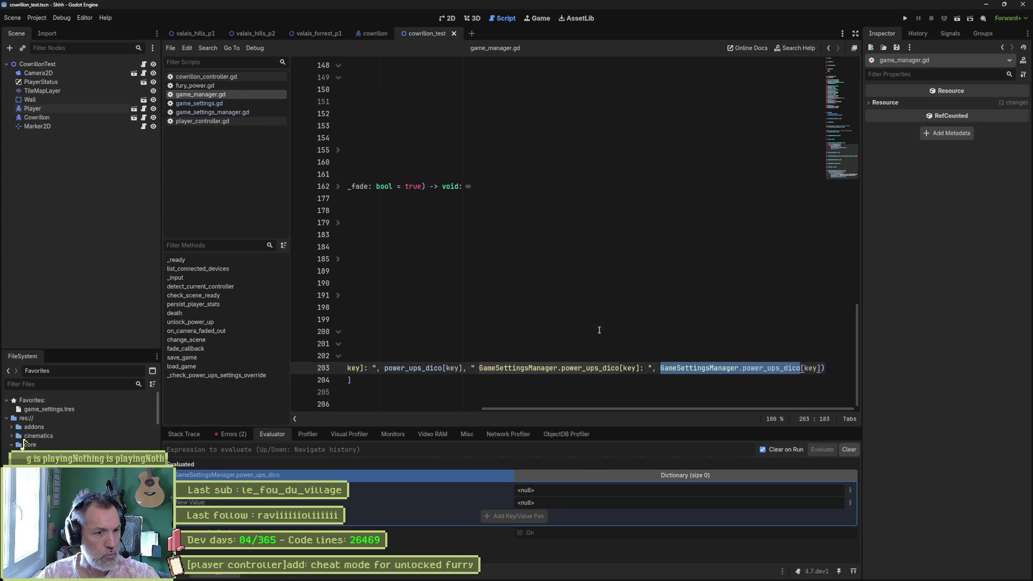
left_click(220, 112)
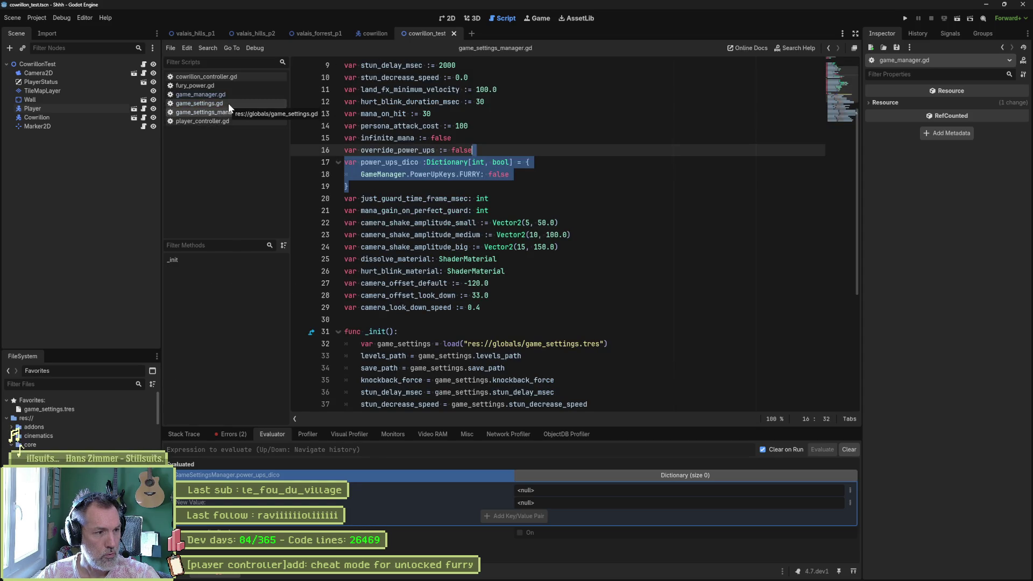
left_click(228, 103)
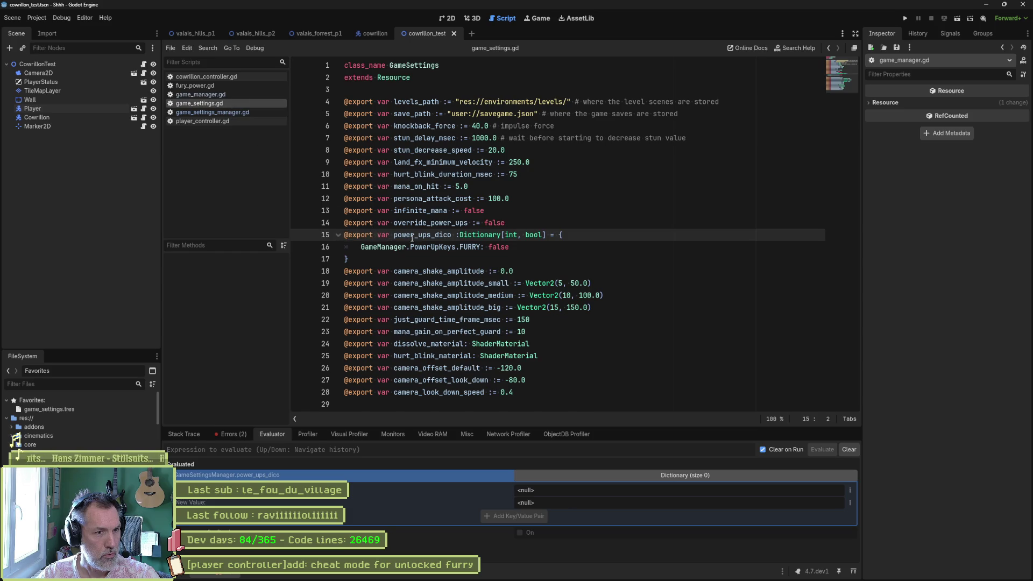
mouse_move(511, 237)
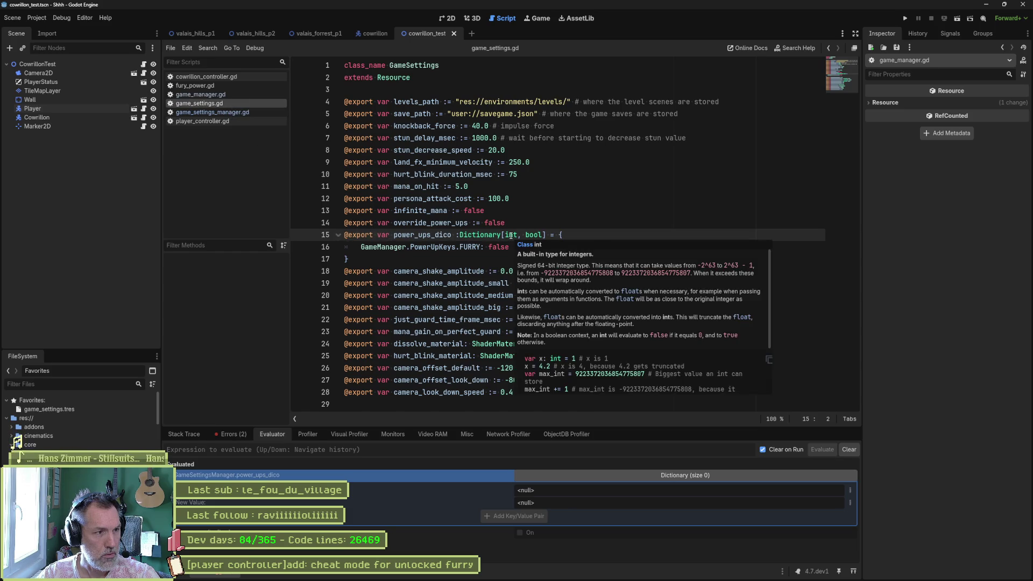
left_click(56, 409)
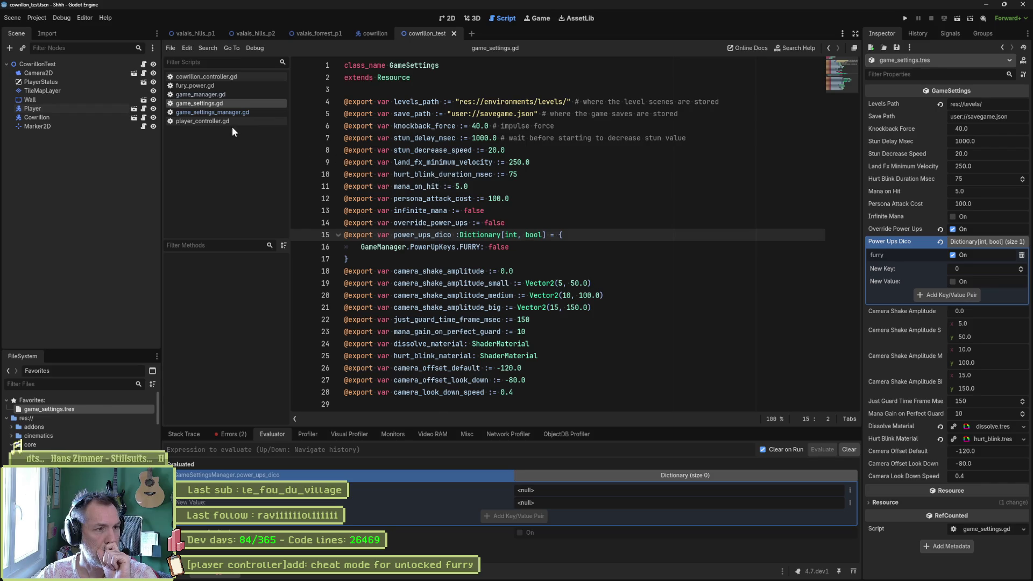
left_click(230, 112)
left_click_drag(377, 184, 511, 163)
key("F6")
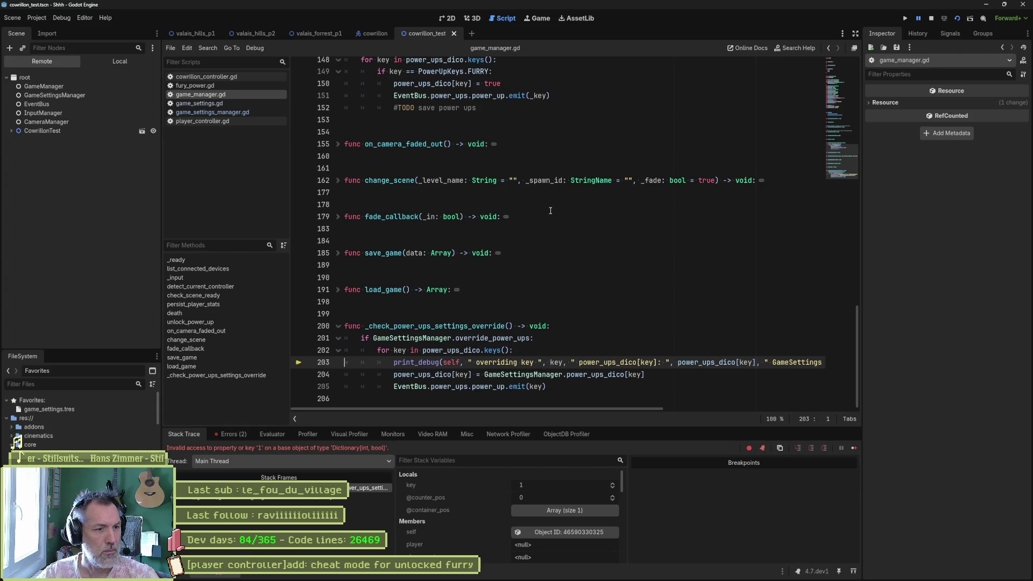
- Re-evaluate GameSettingsManager.power_ups_dico (still empty), stop the game, and bring up game_settings.gd
left_click_drag(616, 408, 829, 413)
left_click_drag(661, 363, 801, 362)
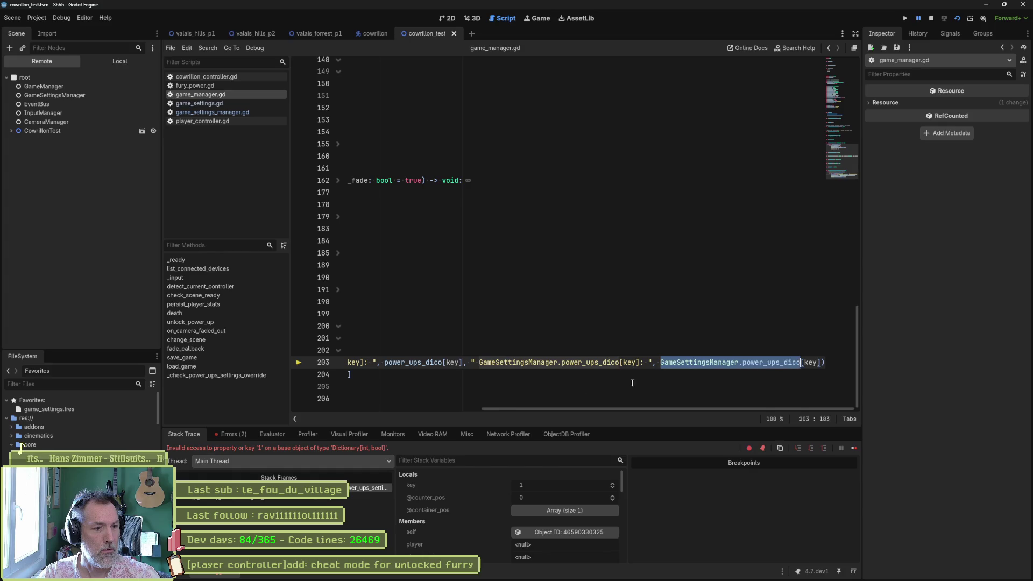
left_click(240, 436)
left_click(274, 434)
key("ctrl+shift+e")
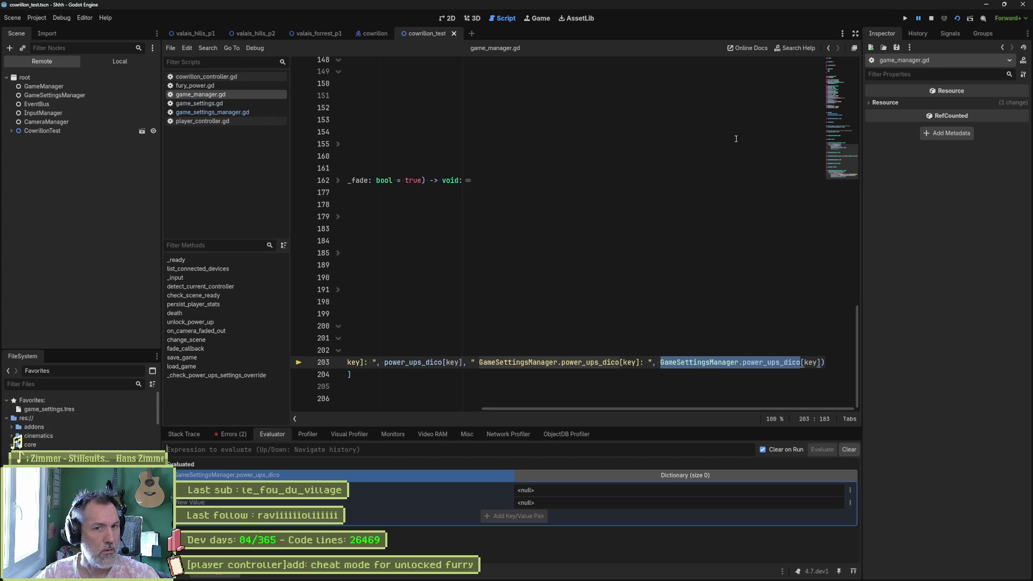
left_click(678, 167)
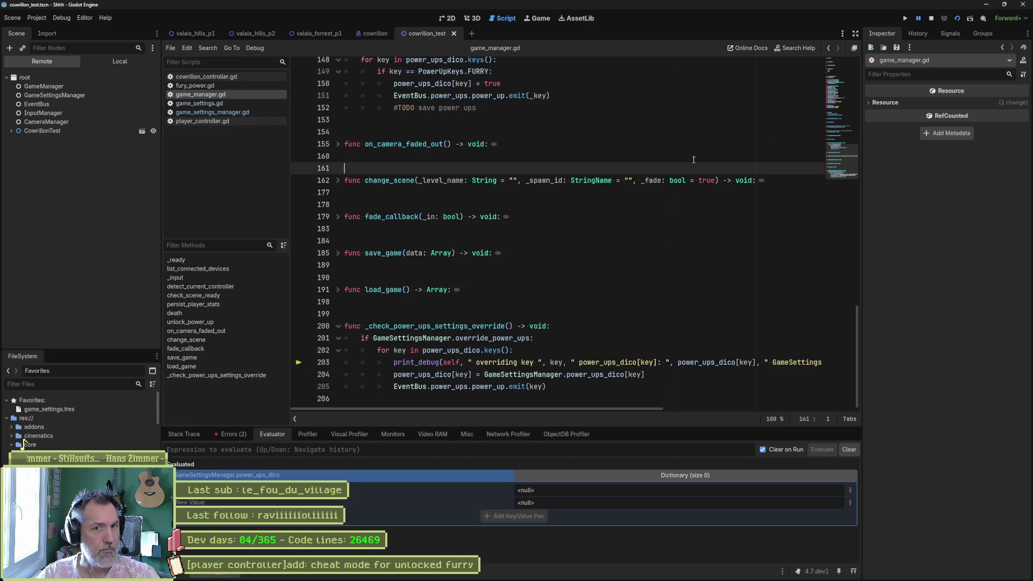
left_click(929, 18)
left_click(231, 102)
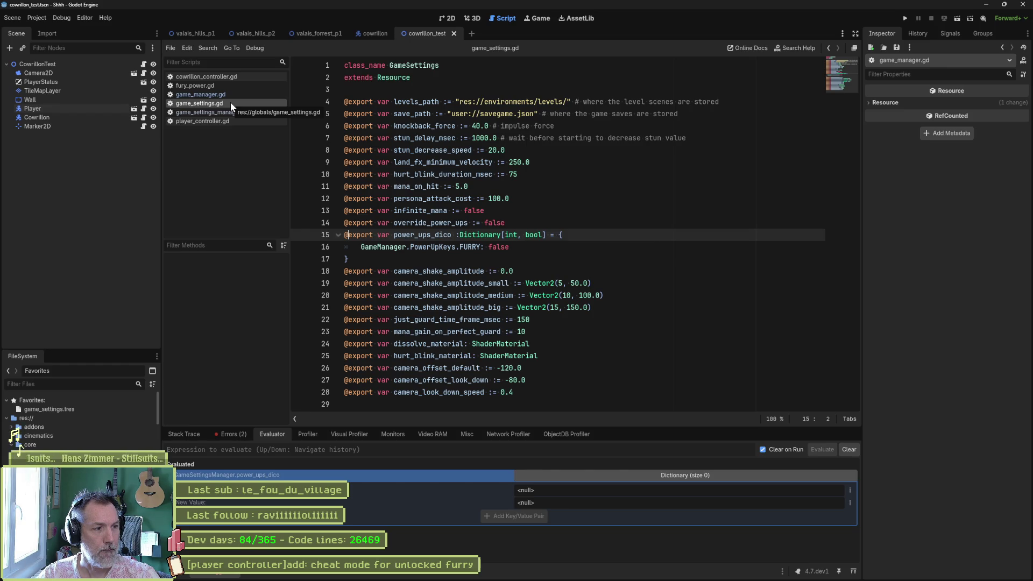
- Load game_settings.tres in the Inspector, then return to game_settings_manager.gd for comparison
left_click(58, 411)
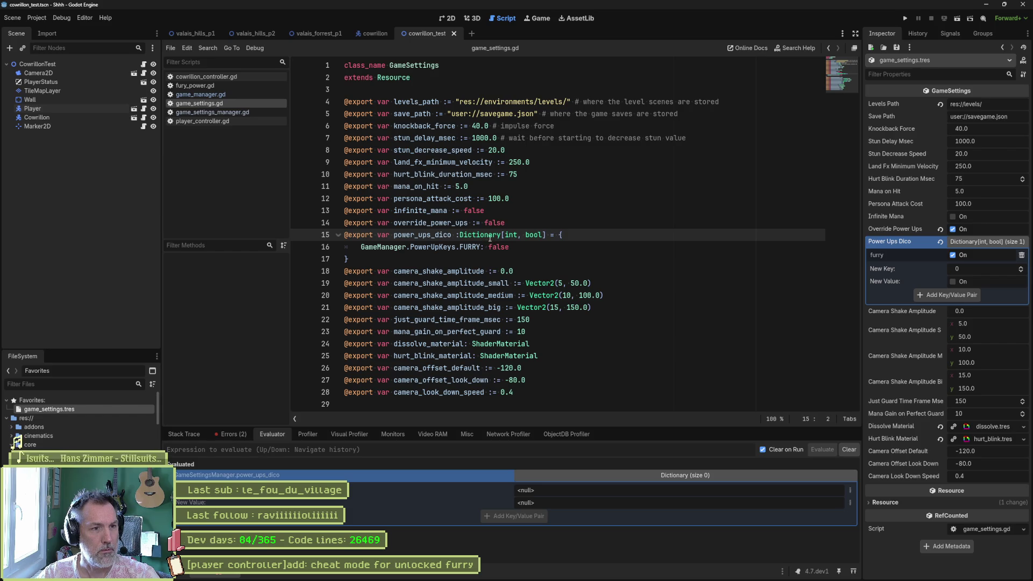
left_click(231, 113)
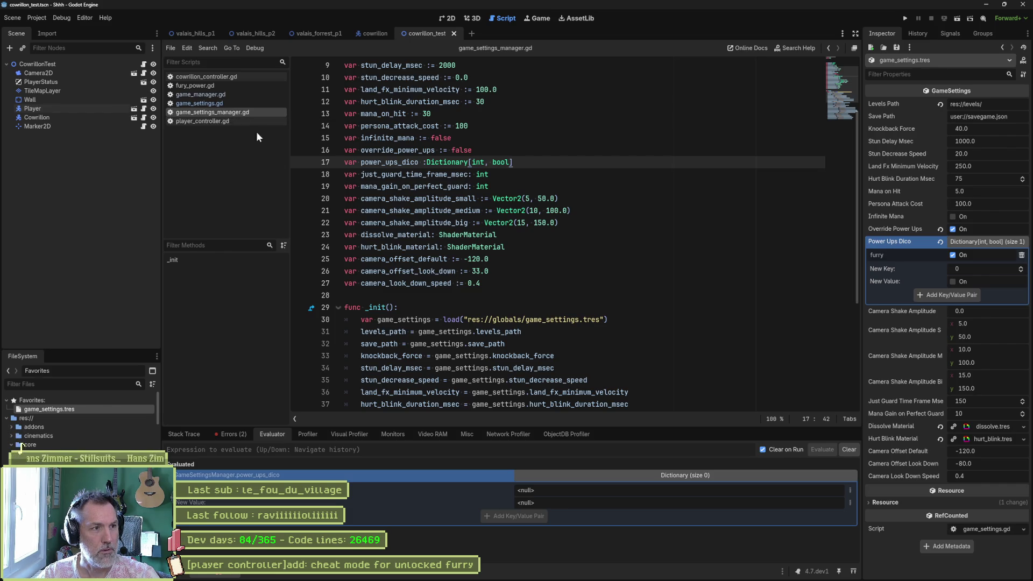
- Add a breakpoint on game_settings_manager.gd line 43 and run the scene so it pauses there
left_click(247, 104)
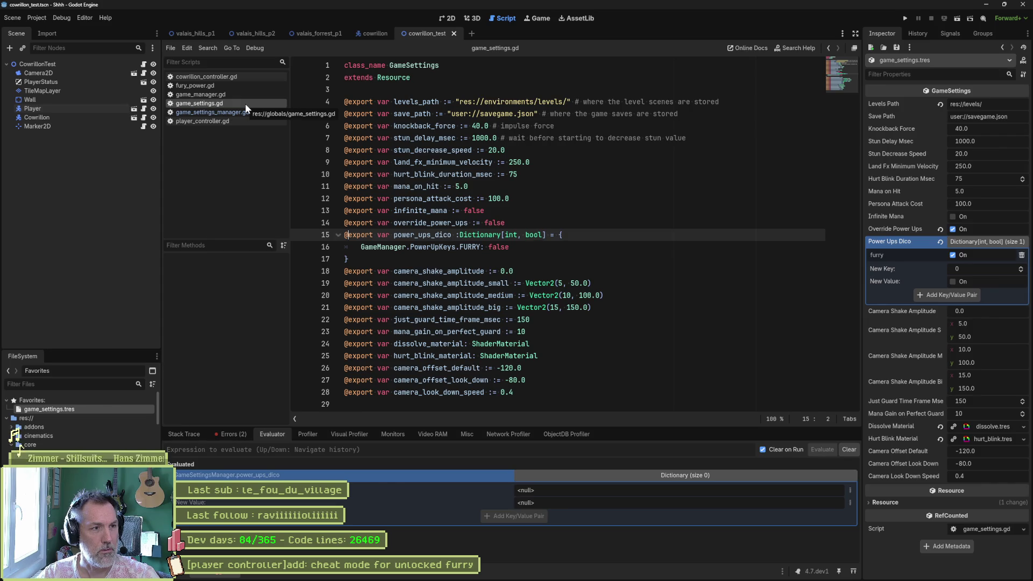
left_click(238, 113)
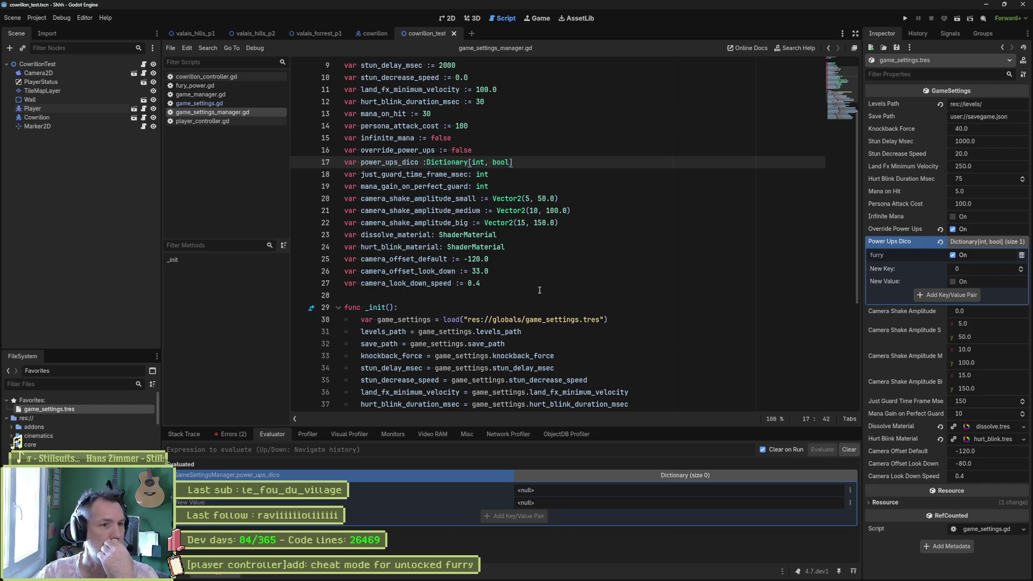
scroll(503, 265, "down", 2)
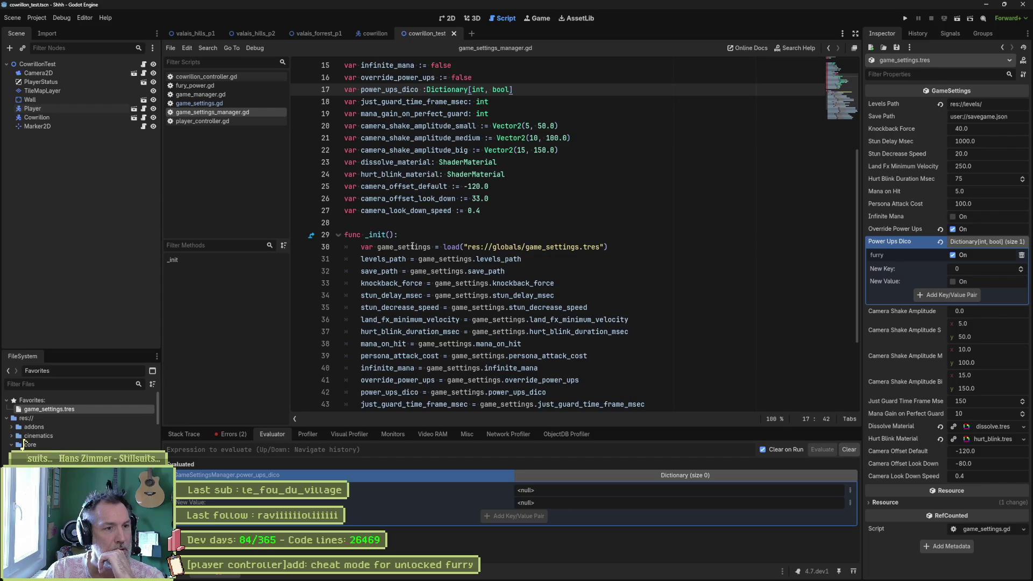
left_click_drag(494, 247, 625, 248)
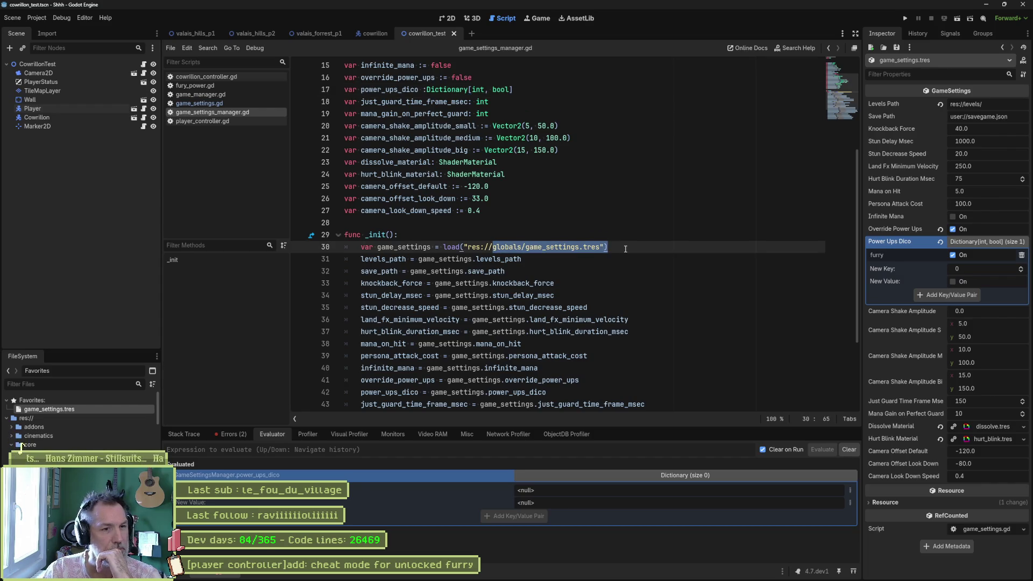
scroll(621, 254, "down", 1)
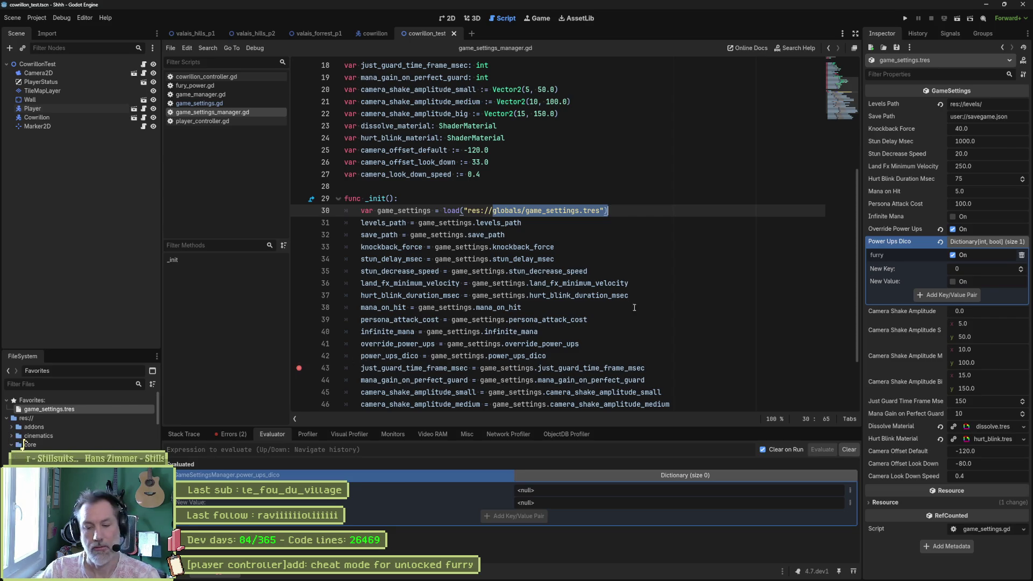
key("F6")
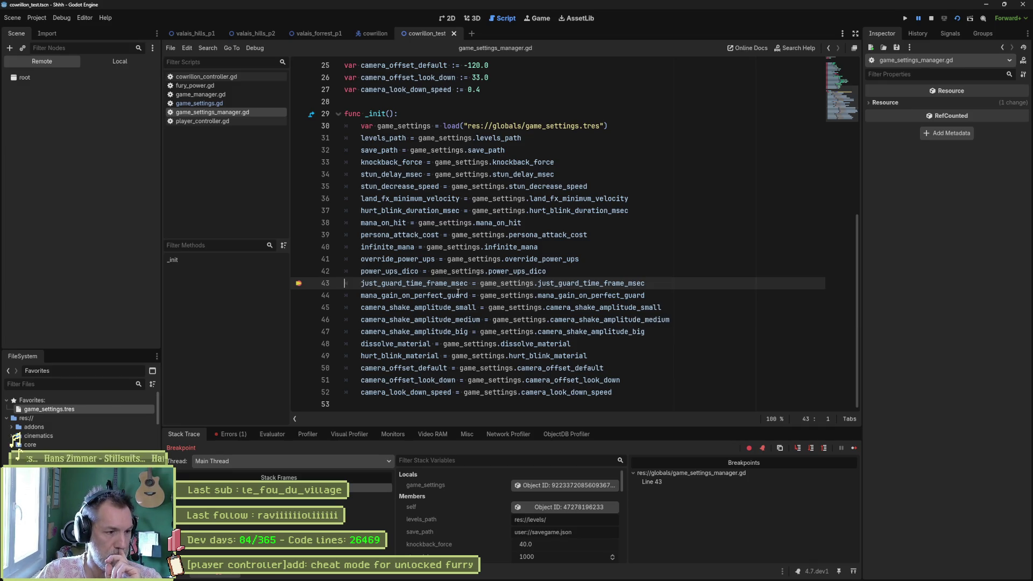
- Inspect the Dictionary[String, bool] to Dictionary[int, bool] error and its _init stack frame
left_click(234, 431)
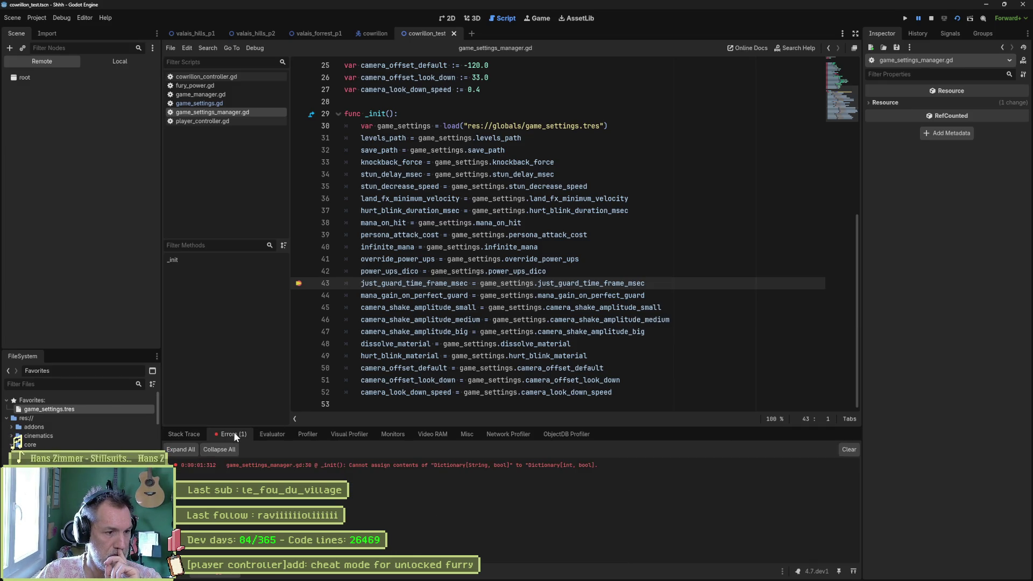
left_click(444, 463)
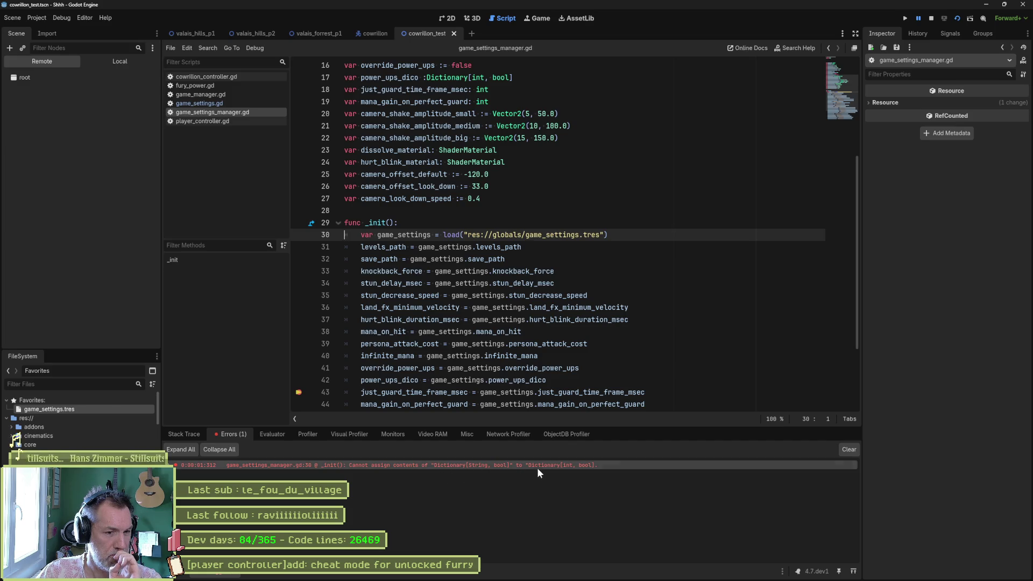
mouse_move(540, 471)
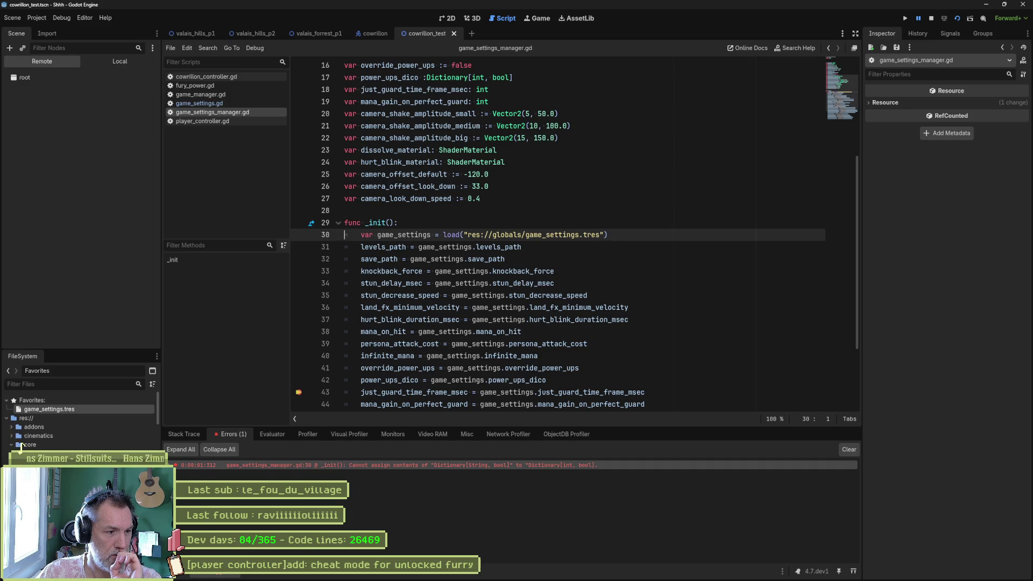
double_click(322, 465)
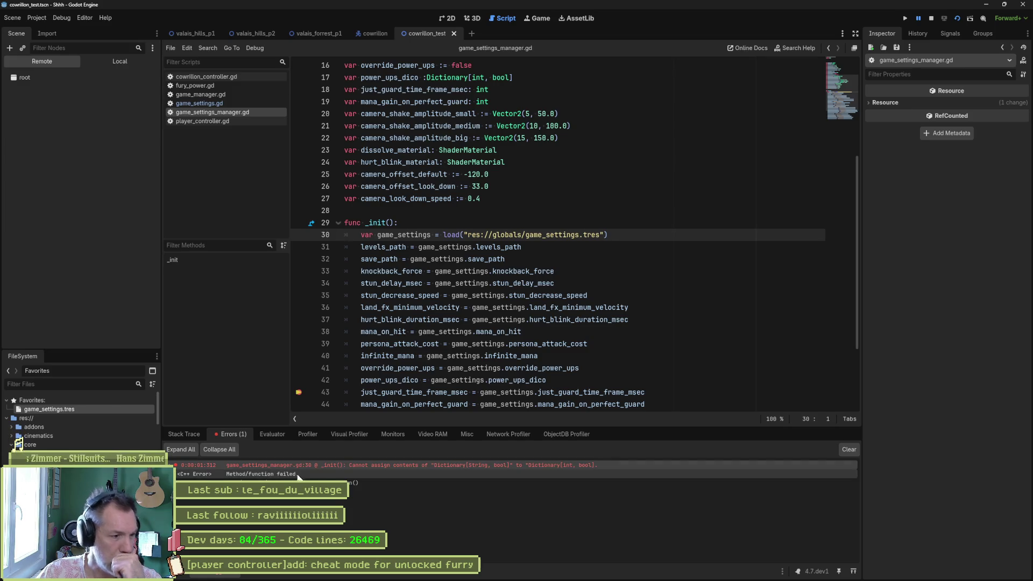
left_click(356, 490)
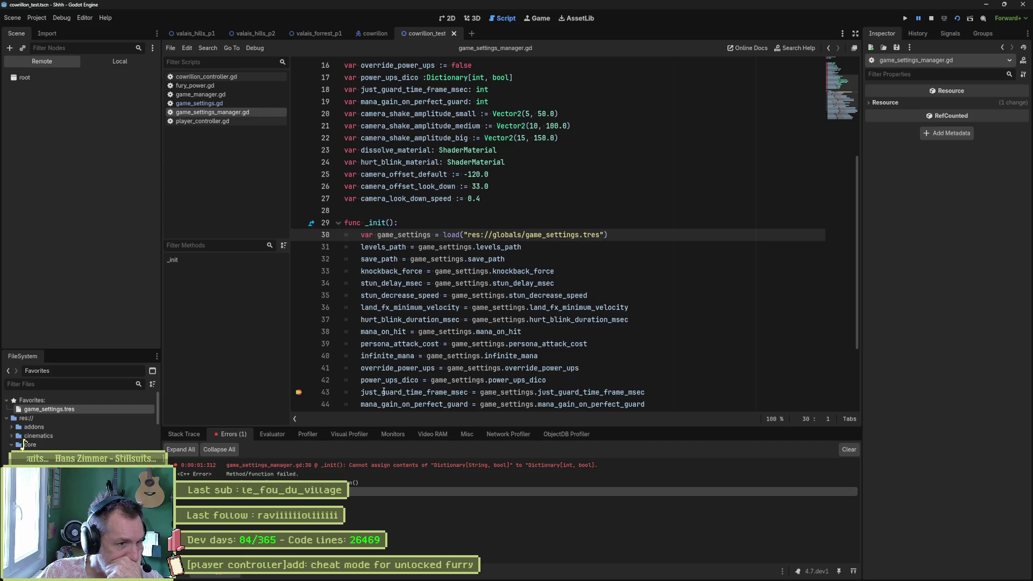
double_click(408, 235)
mouse_move(410, 238)
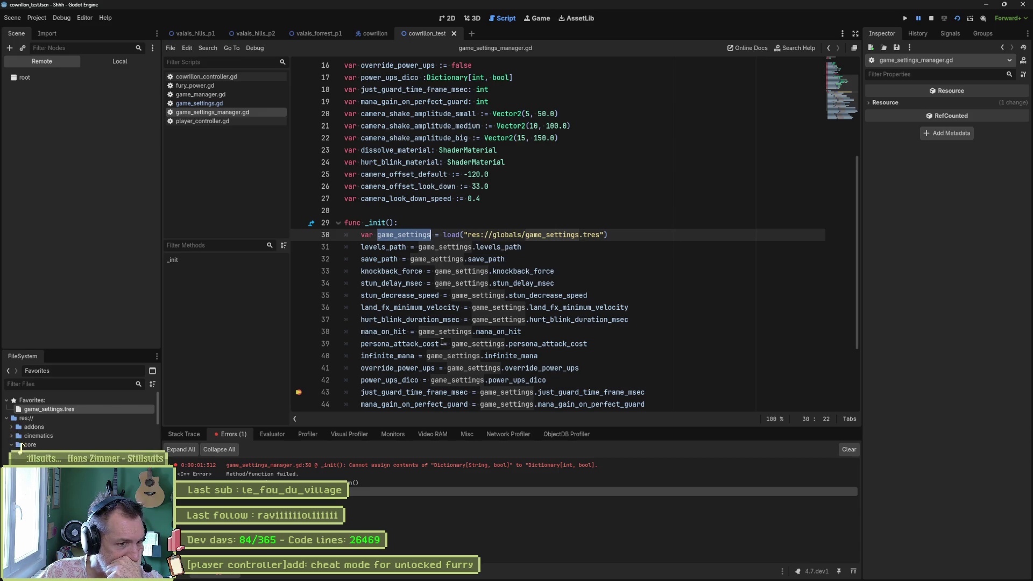
- Check the loaded power_ups_dico is empty in the stack variables, then stop the debug session
left_click(185, 435)
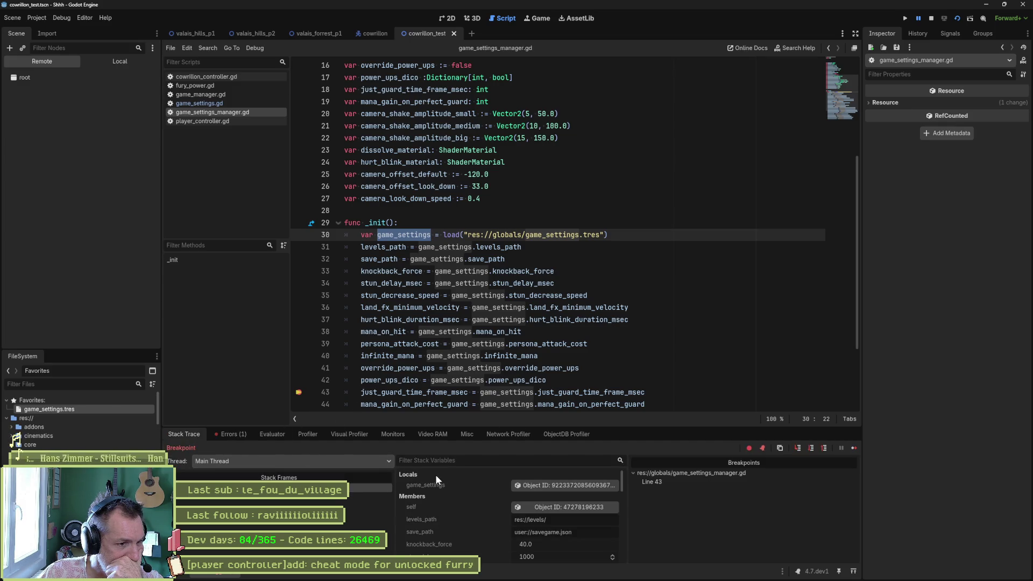
scroll(441, 503, "down", 4)
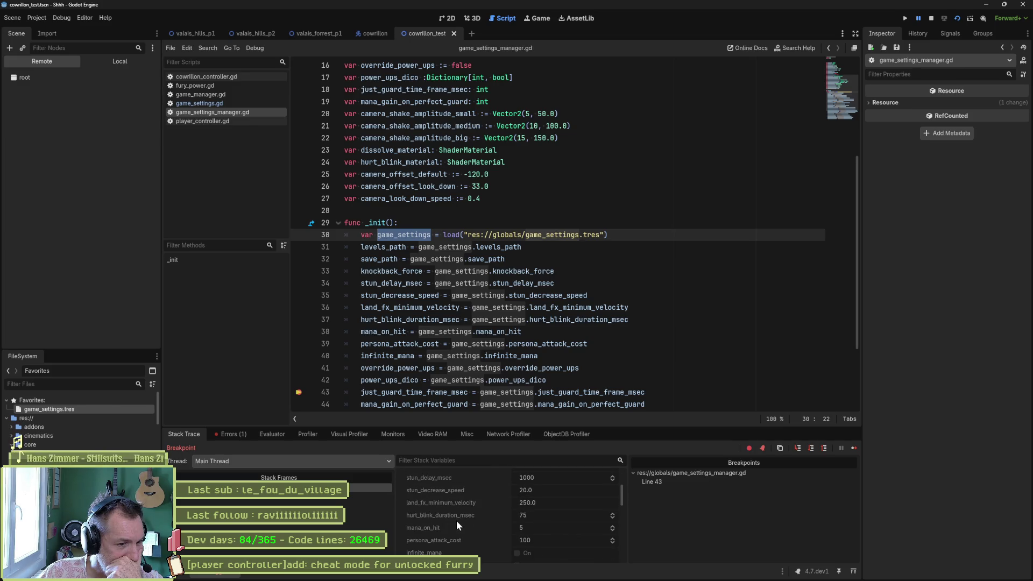
scroll(458, 521, "down", 3)
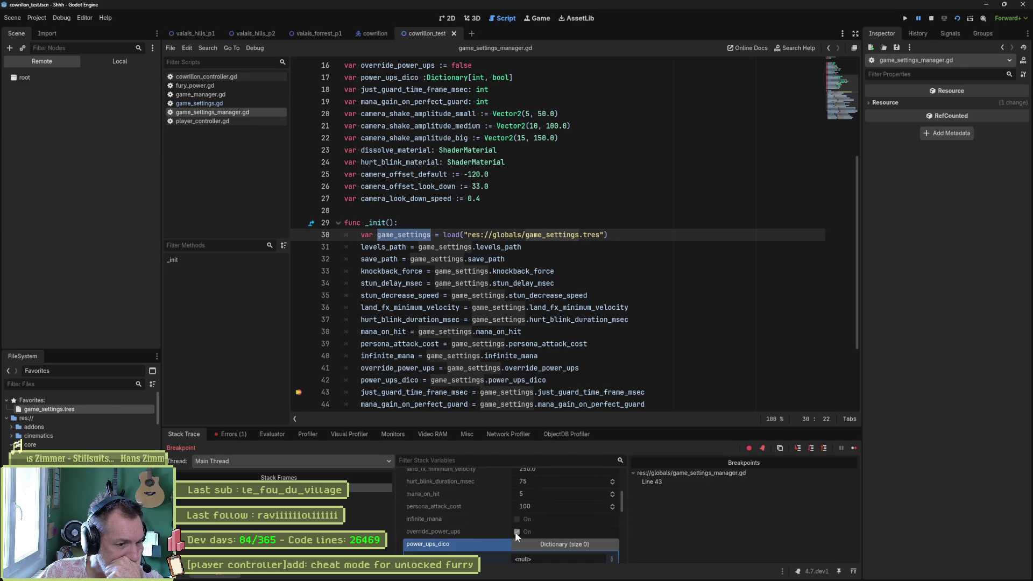
scroll(526, 533, "down", 2)
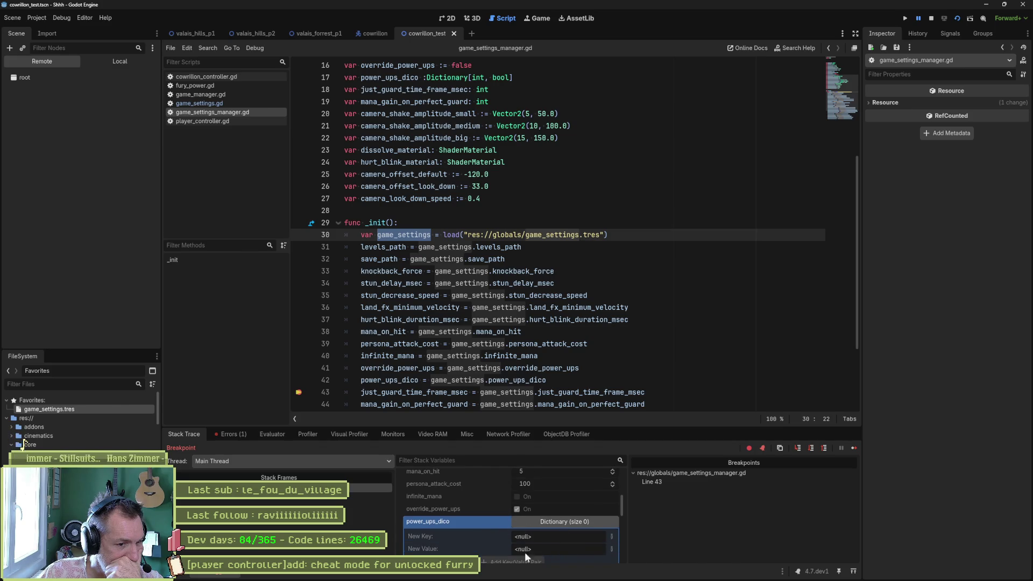
scroll(494, 533, "down", 2)
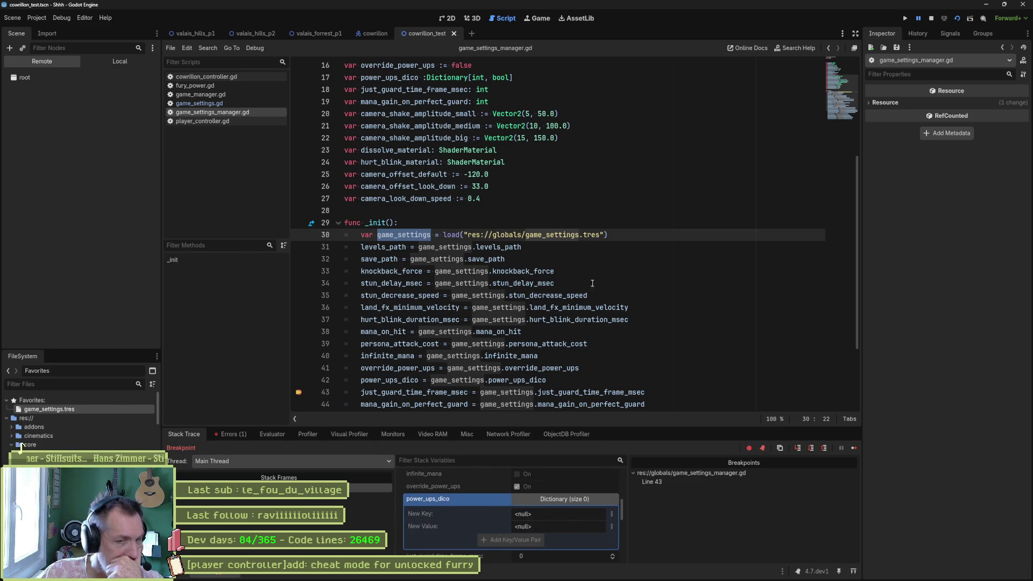
left_click(931, 17)
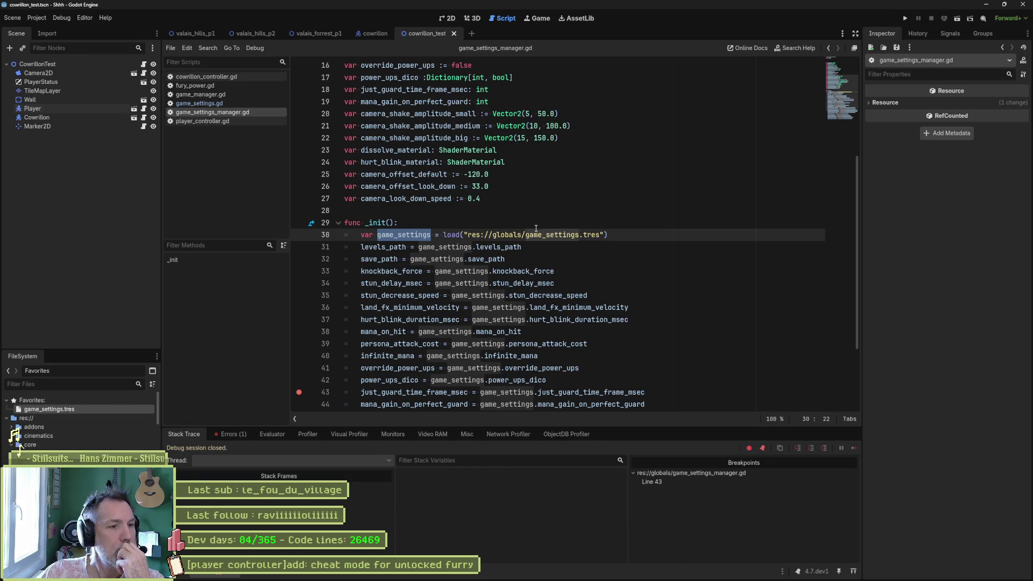
double_click(399, 381)
- Search all project files for power_ups_dico and go to the line 42 result
key("ctrl+shift+f")
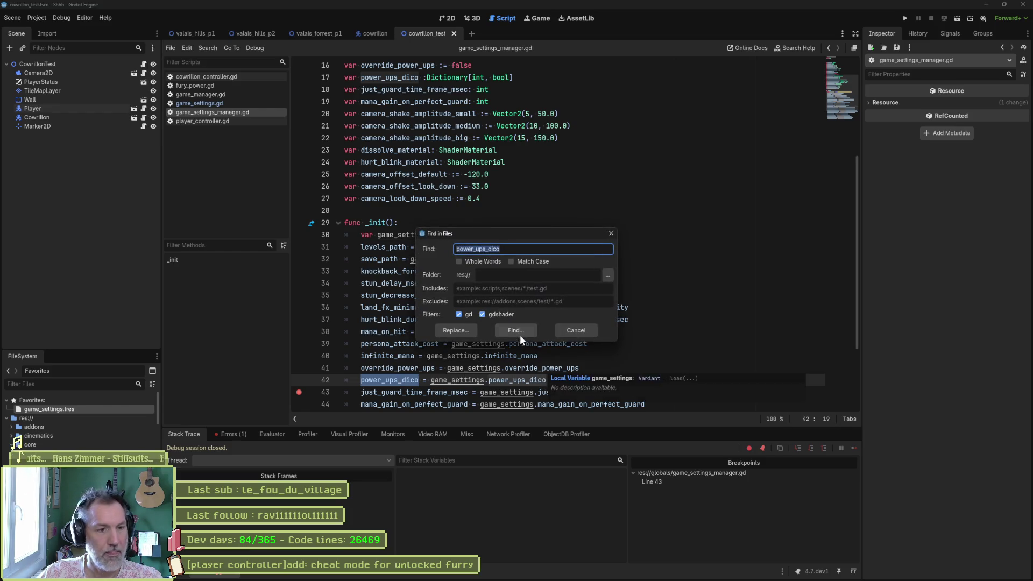
left_click(517, 330)
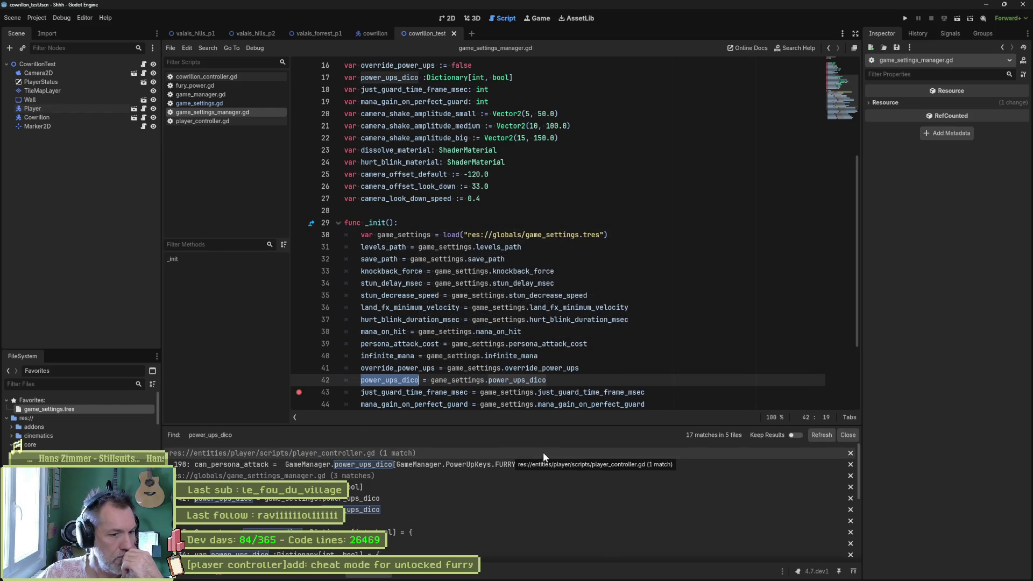
scroll(616, 478, "down", 2)
scroll(617, 483, "down", 1)
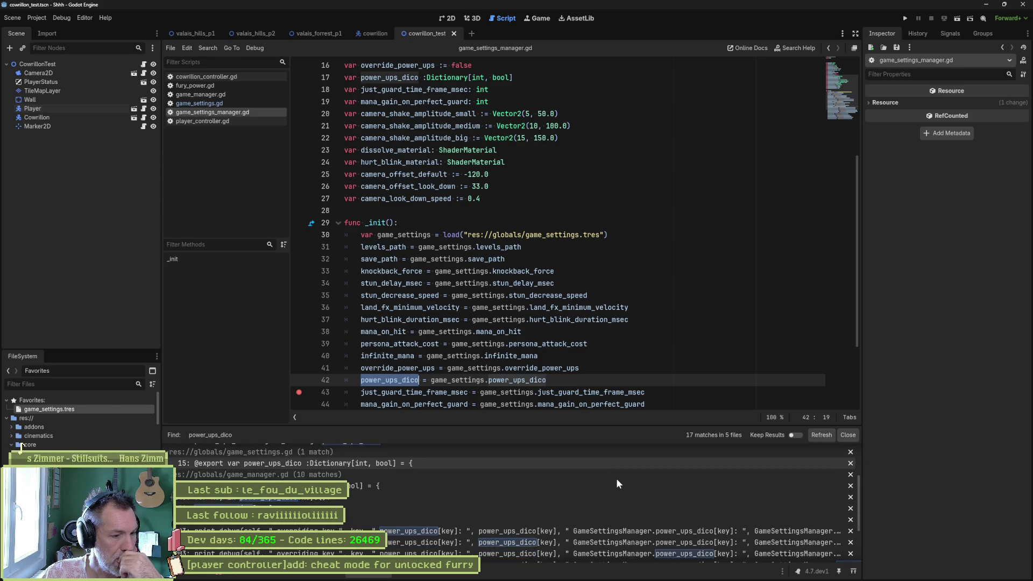
scroll(617, 483, "down", 2)
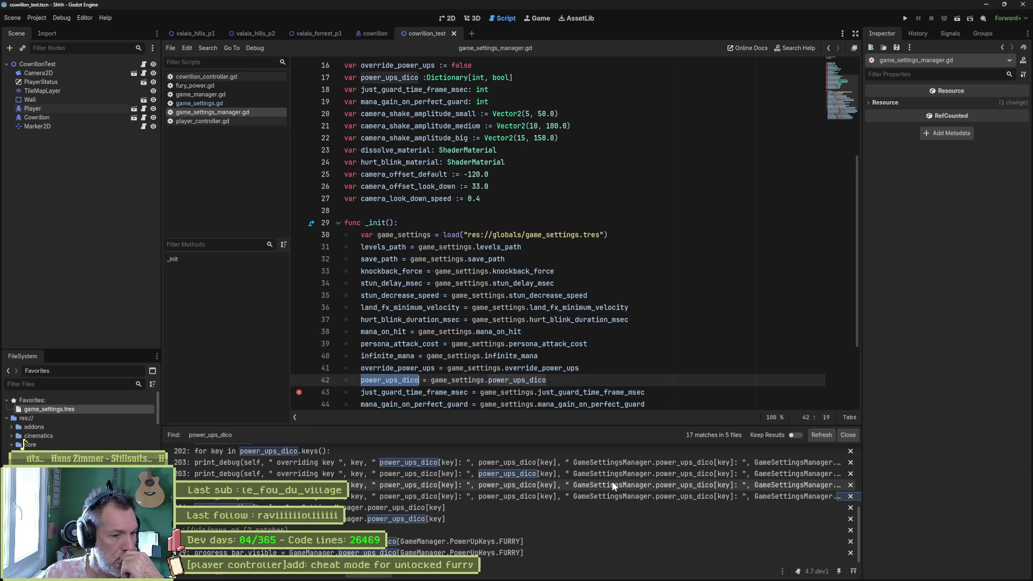
scroll(600, 518, "up", 3)
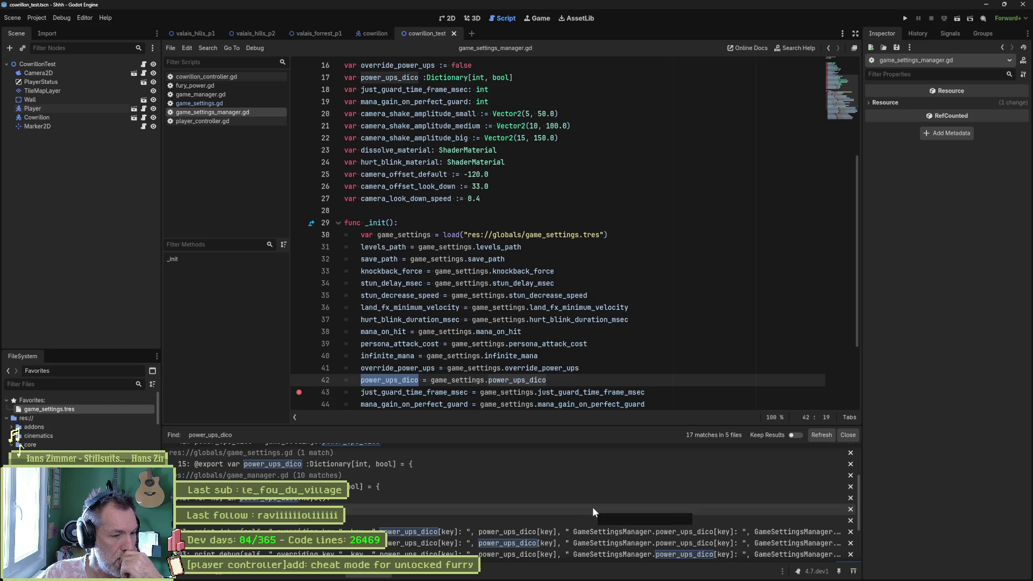
scroll(593, 507, "down", 1)
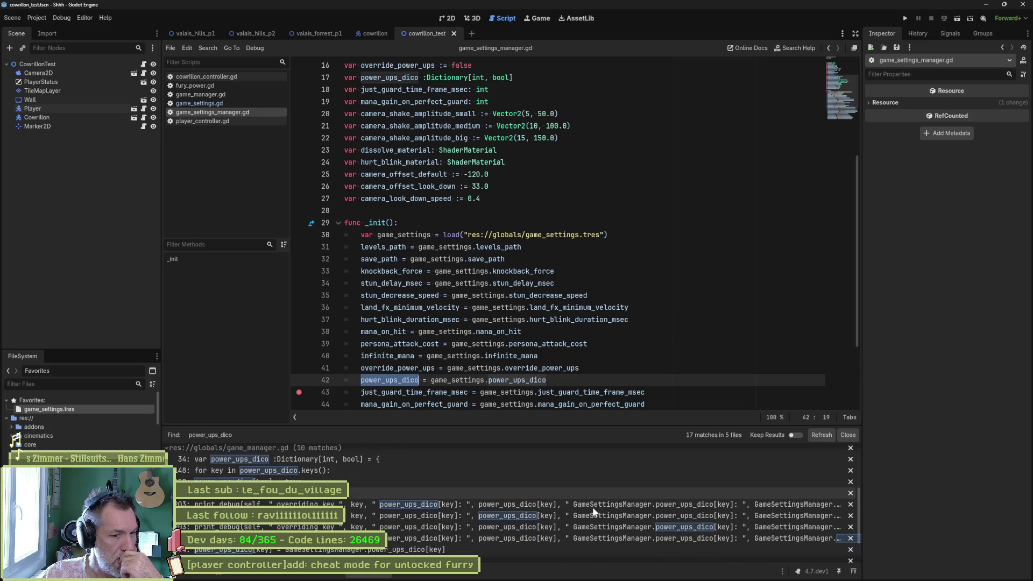
scroll(592, 507, "up", 2)
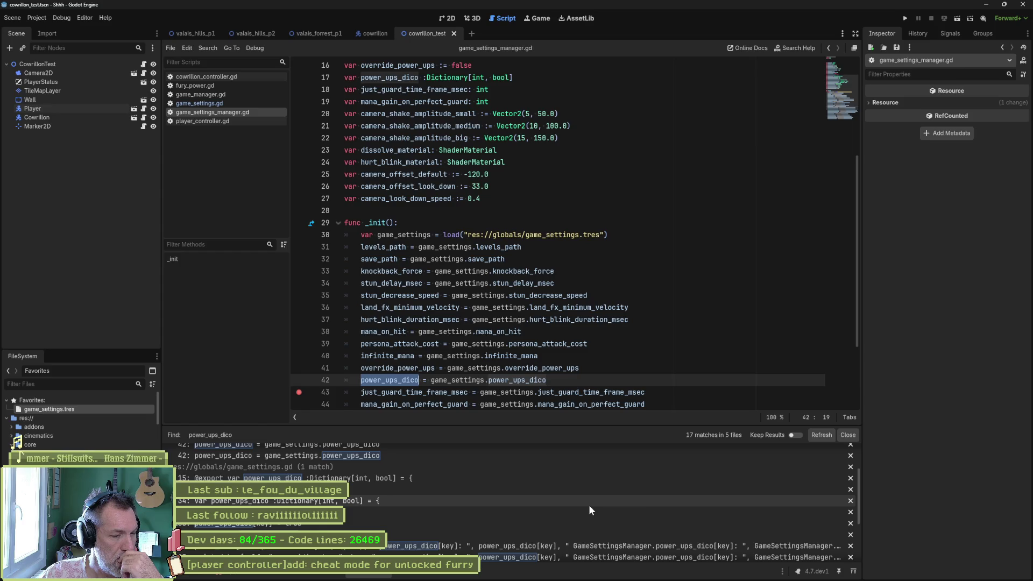
scroll(588, 506, "up", 2)
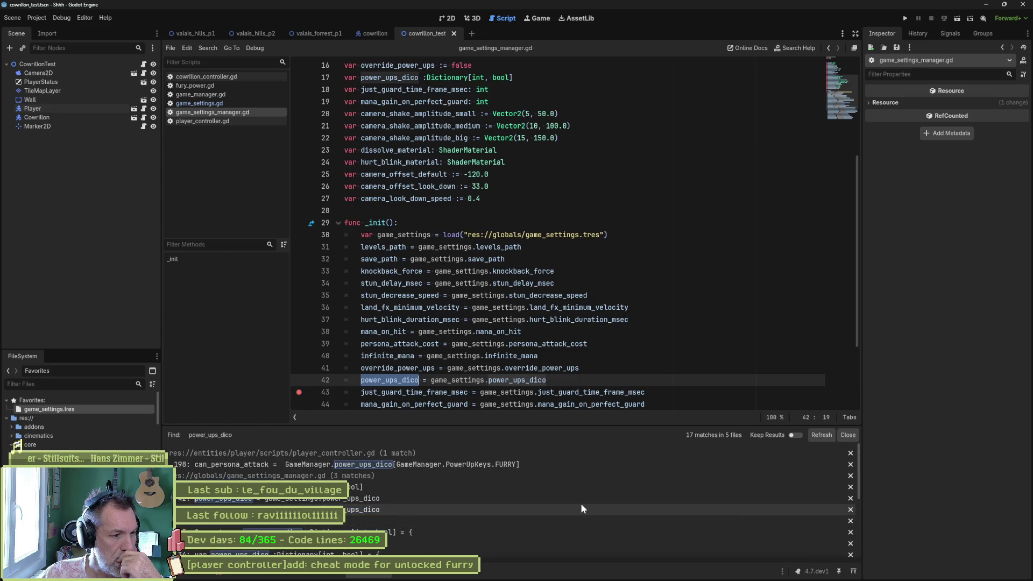
left_click(581, 508)
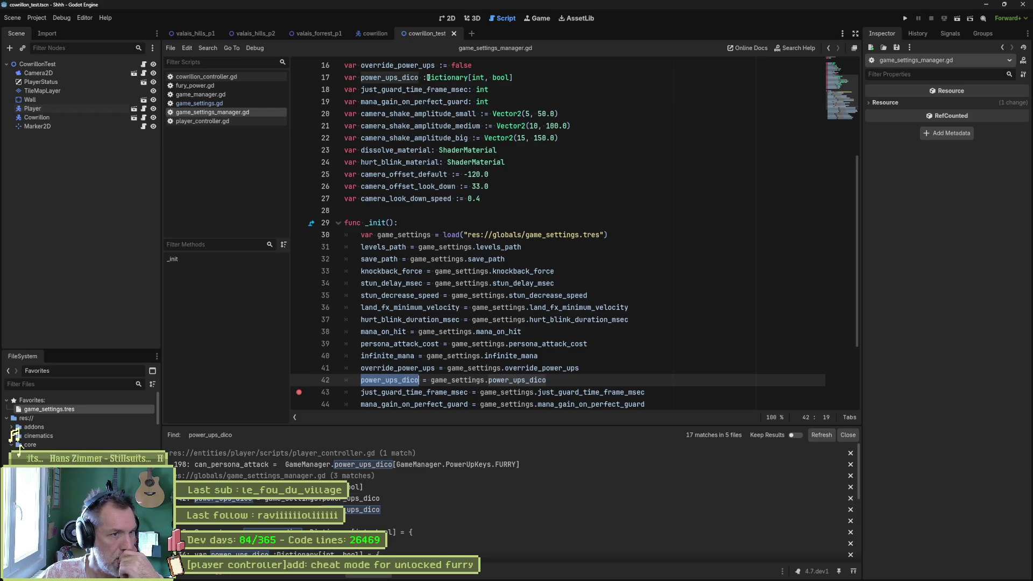
- Search the project for Dictionary[String, bool], finding 0 matches, and open game_settings.gd
left_click_drag(425, 80, 515, 80)
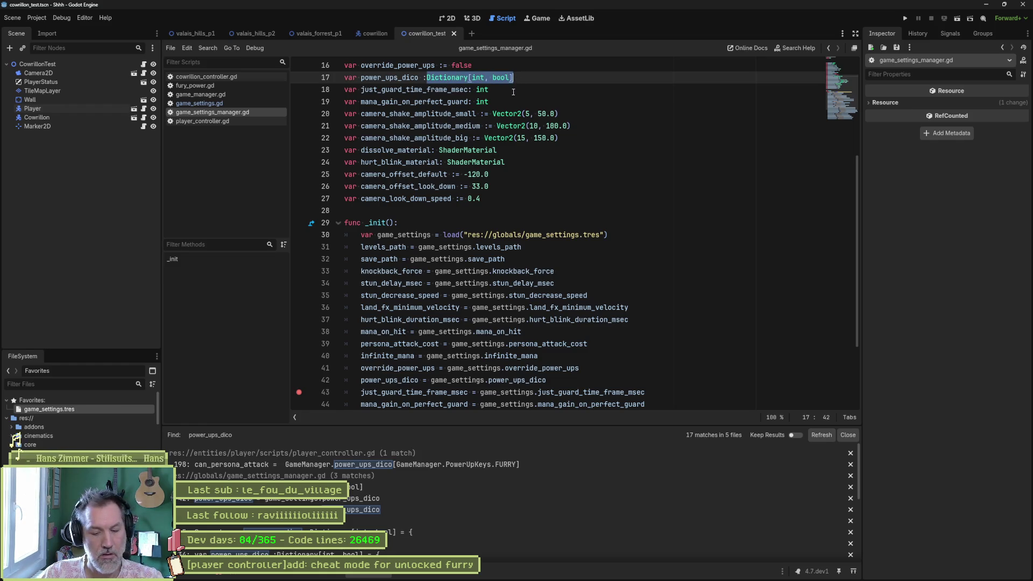
key("ctrl+shift+f")
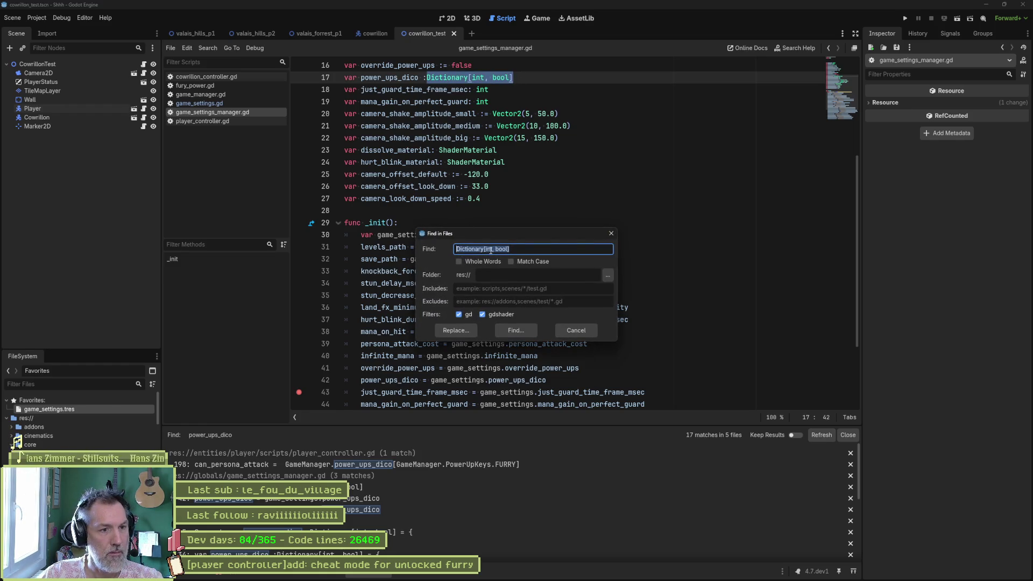
double_click(489, 250)
type("String")
key("Return")
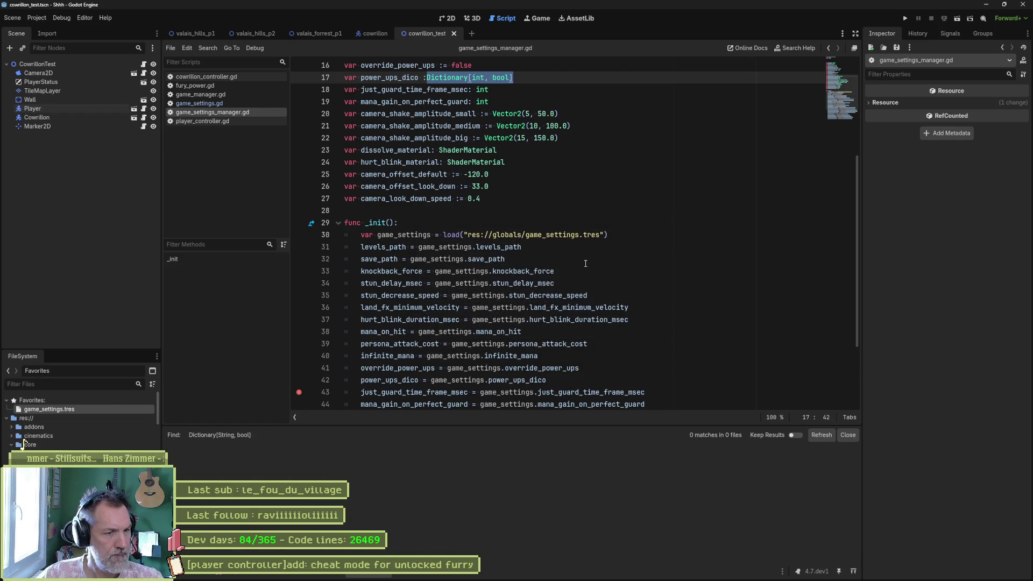
left_click(208, 105)
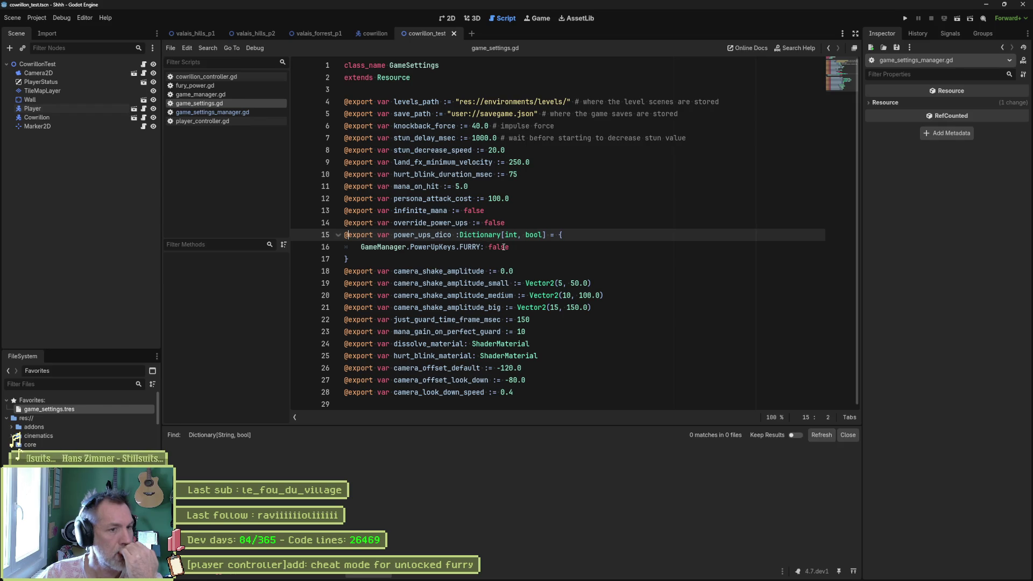
key("alt+Left")
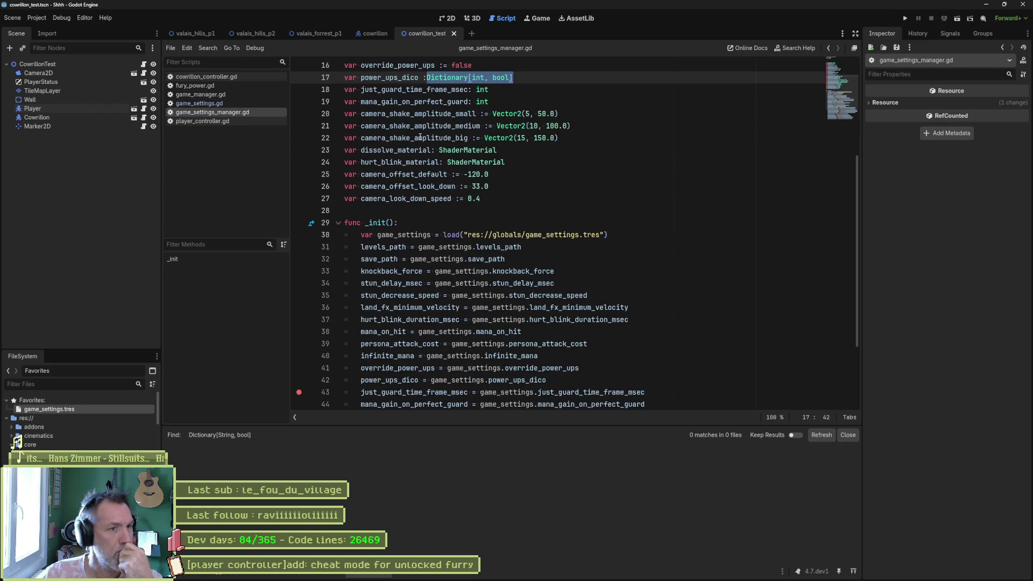
scroll(414, 145, "up", 2)
left_click(398, 150)
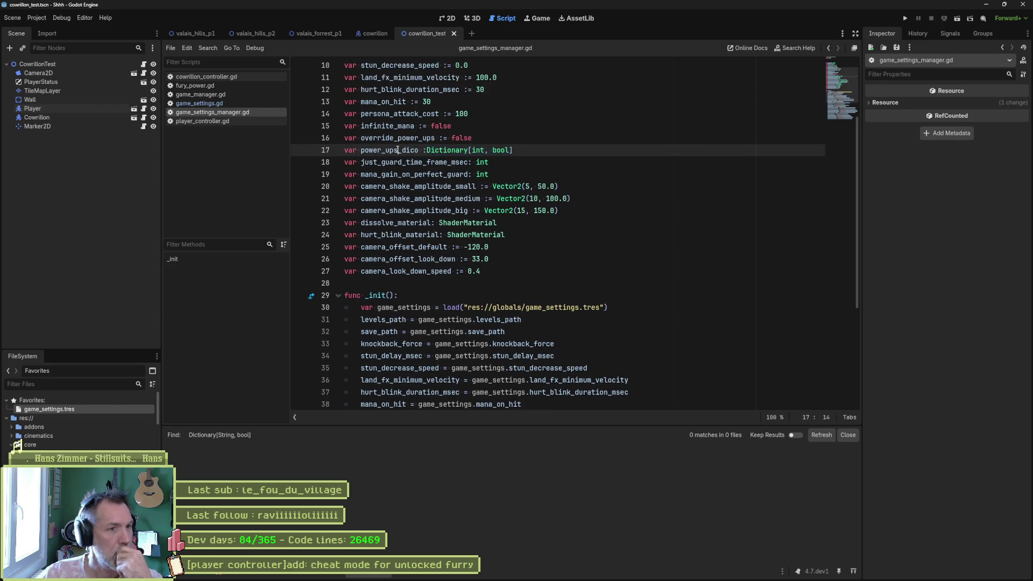
mouse_move(487, 150)
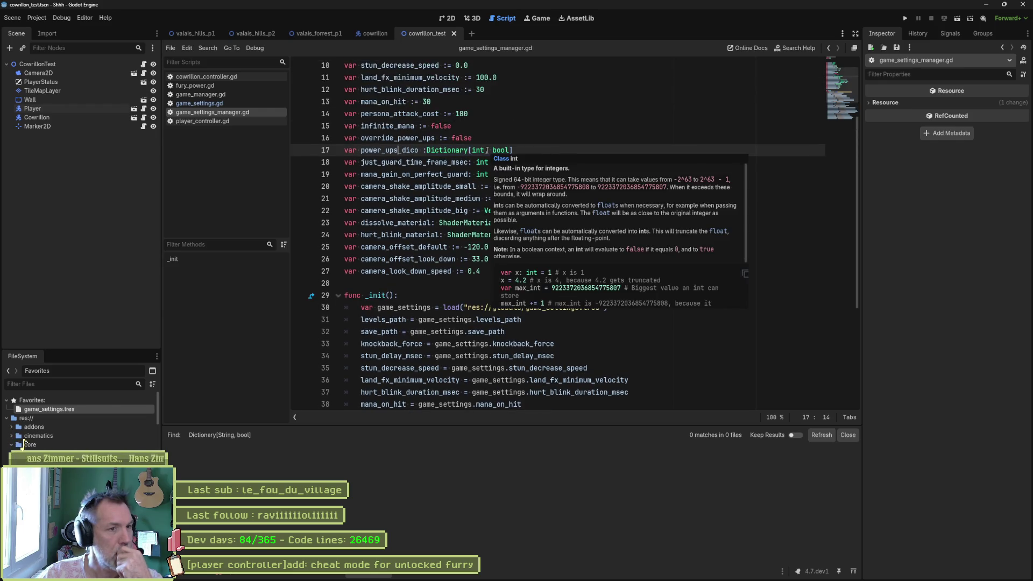
scroll(452, 148, "down", 2)
mouse_move(452, 148)
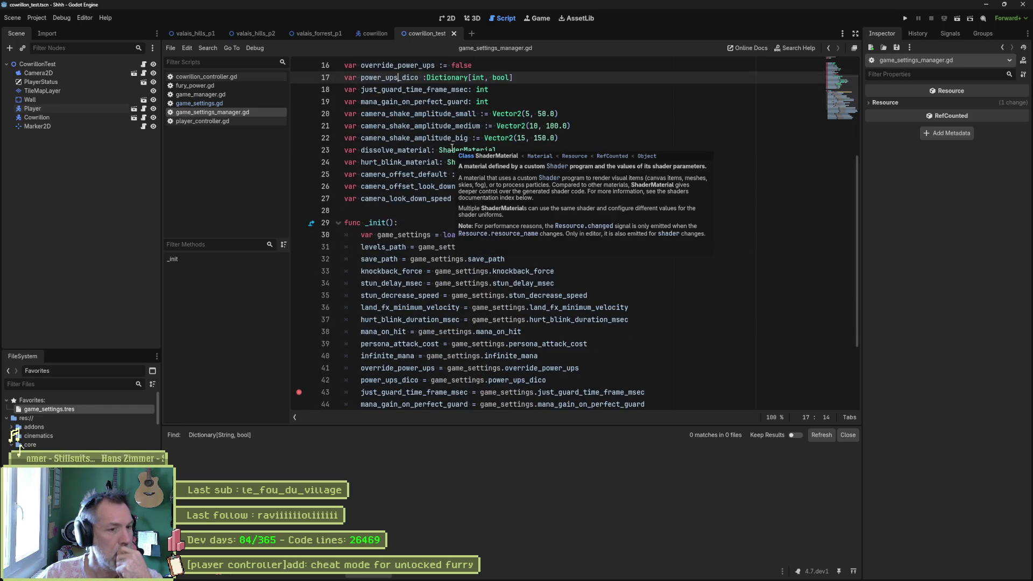
double_click(425, 235)
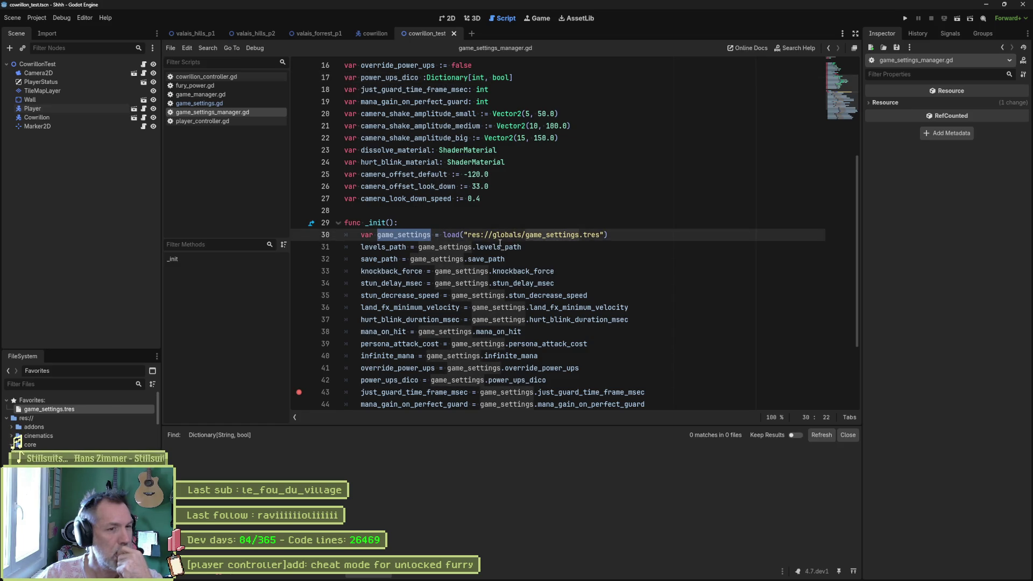
mouse_move(446, 235)
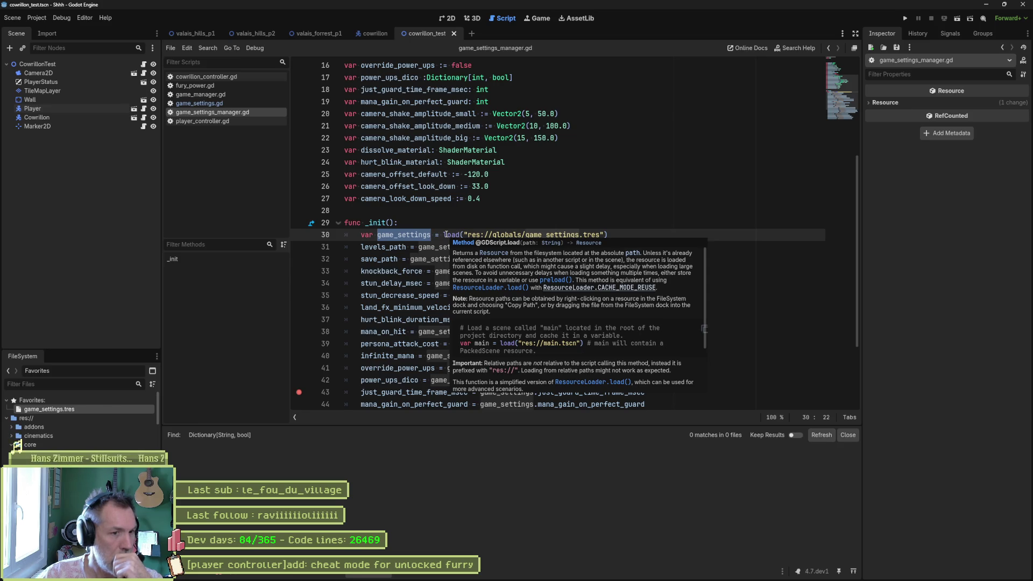
scroll(557, 285, "down", 1)
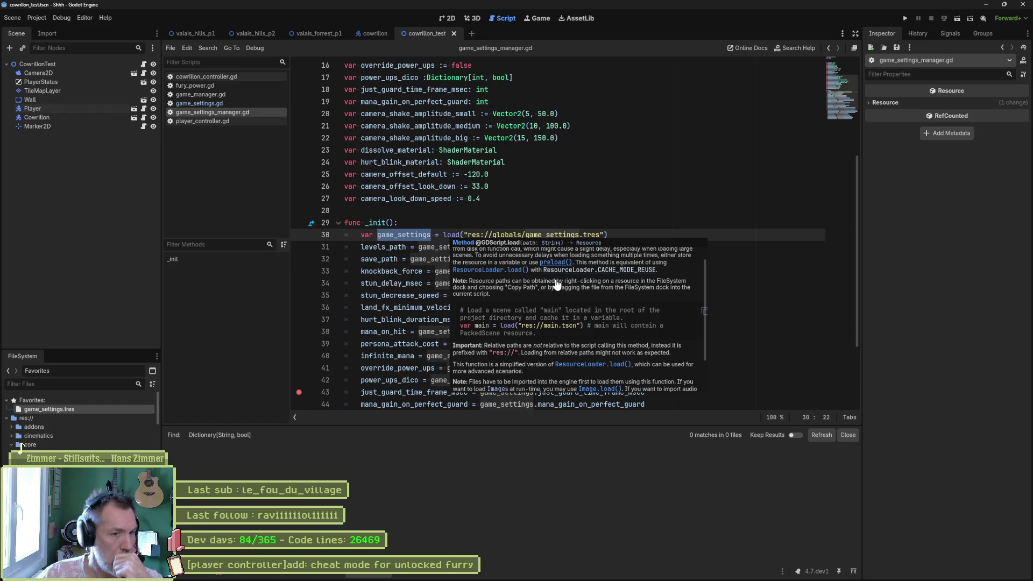
scroll(557, 285, "down", 2)
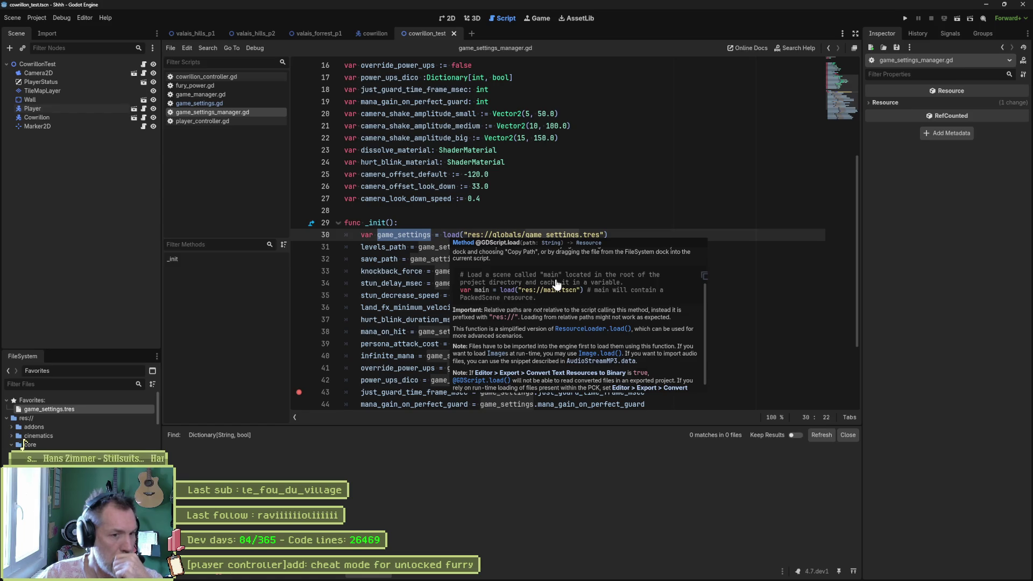
scroll(557, 285, "down", 1)
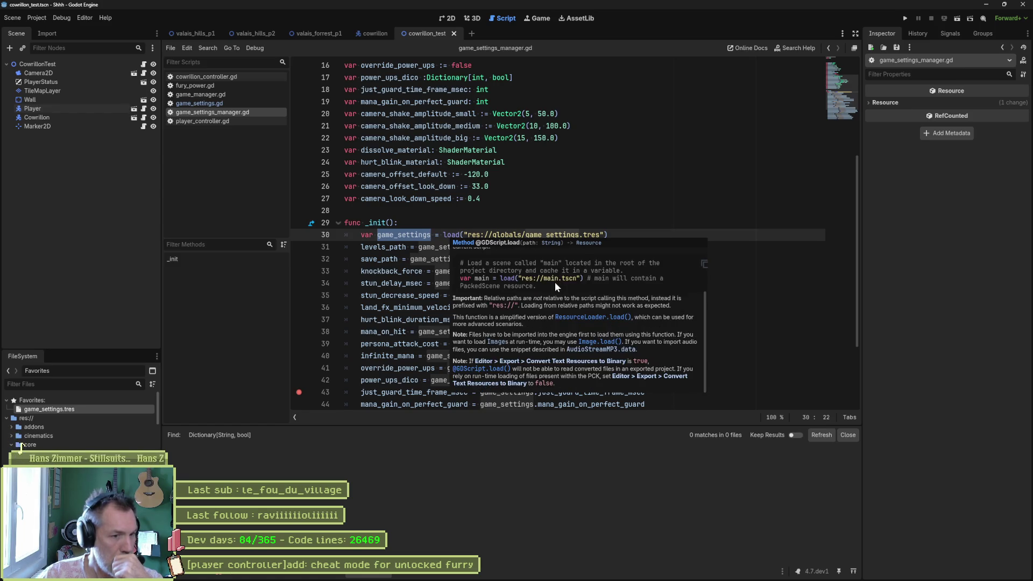
scroll(554, 282, "up", 5)
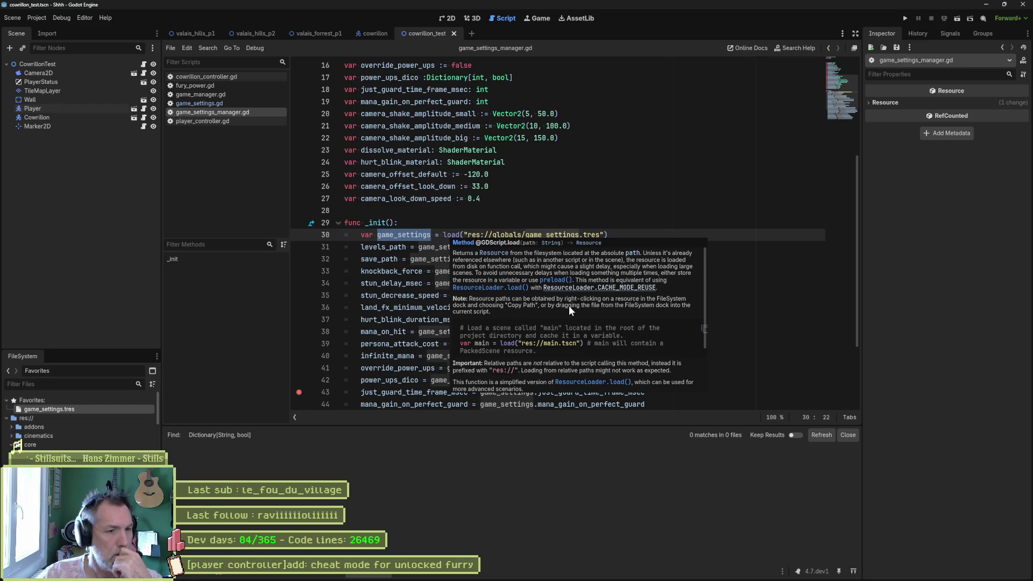
left_click(405, 246)
- Run the scene, inspect the runtime game_settings resource's Power Ups Dico, then stop the game
key("F6")
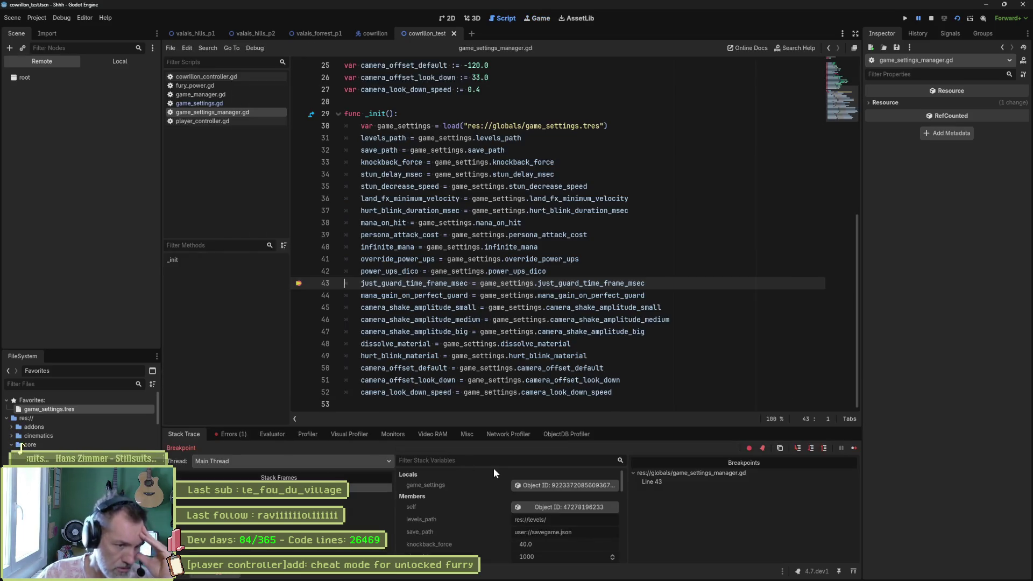
left_click(561, 486)
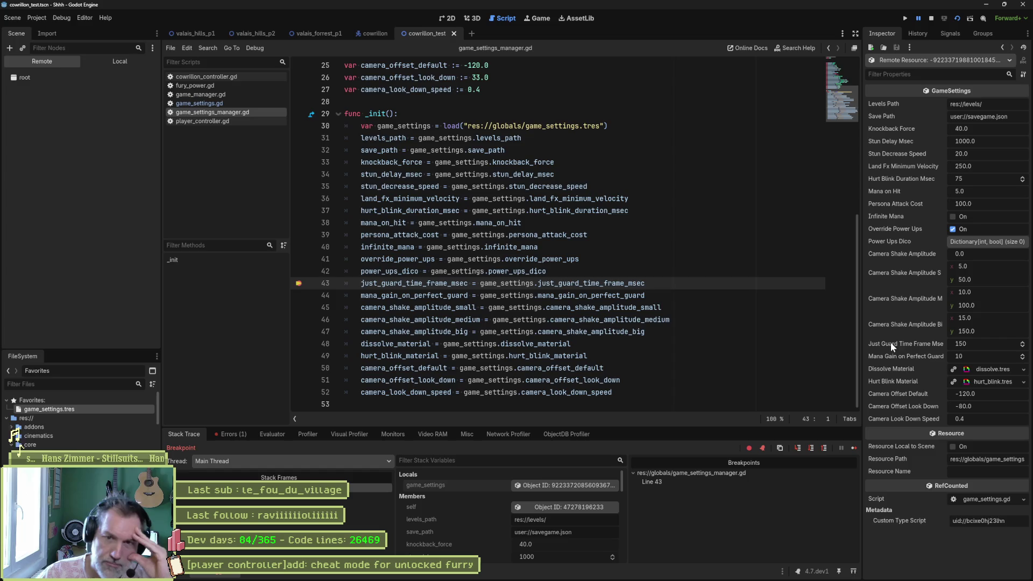
left_click(966, 243)
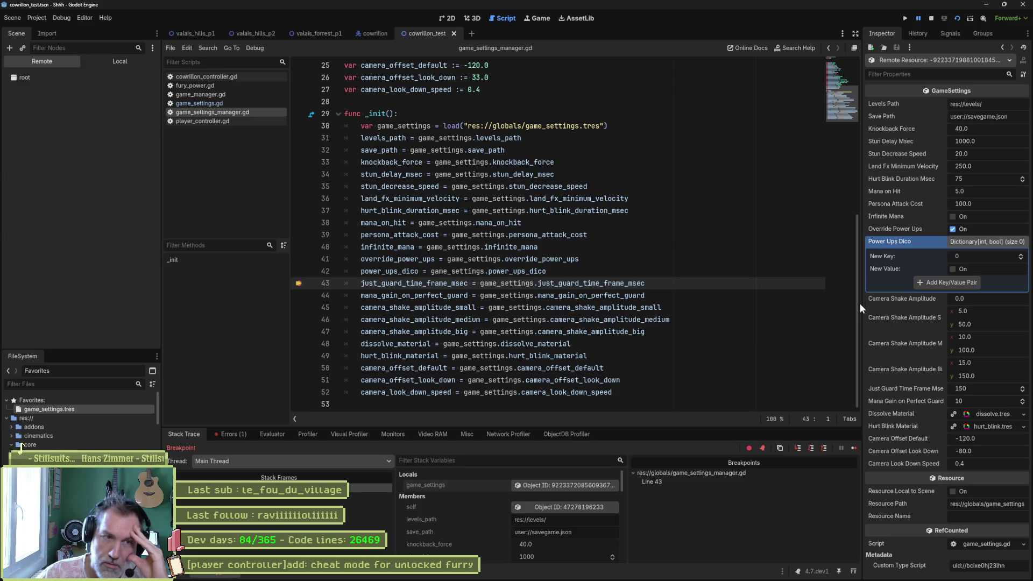
mouse_move(565, 126)
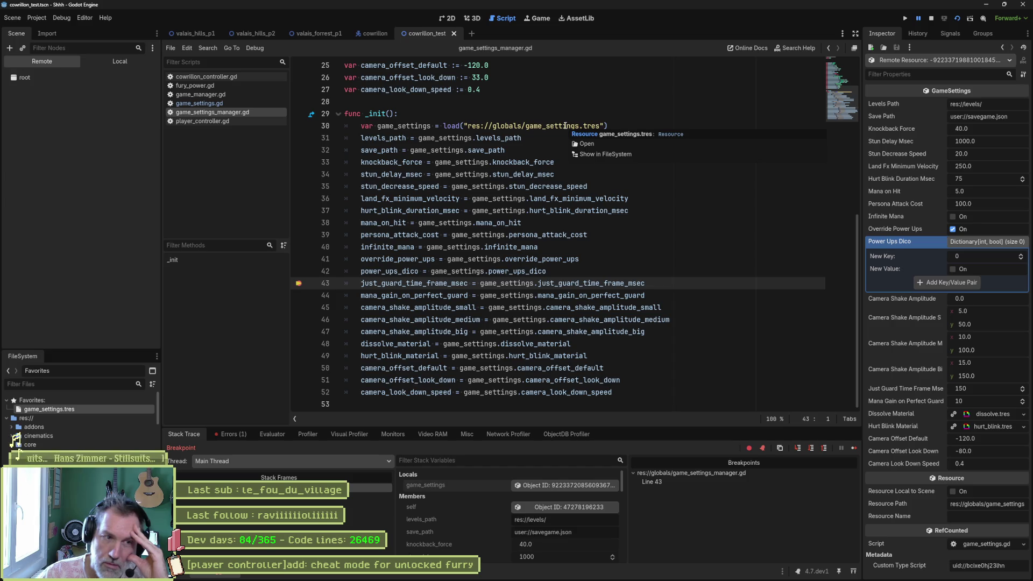
double_click(565, 126)
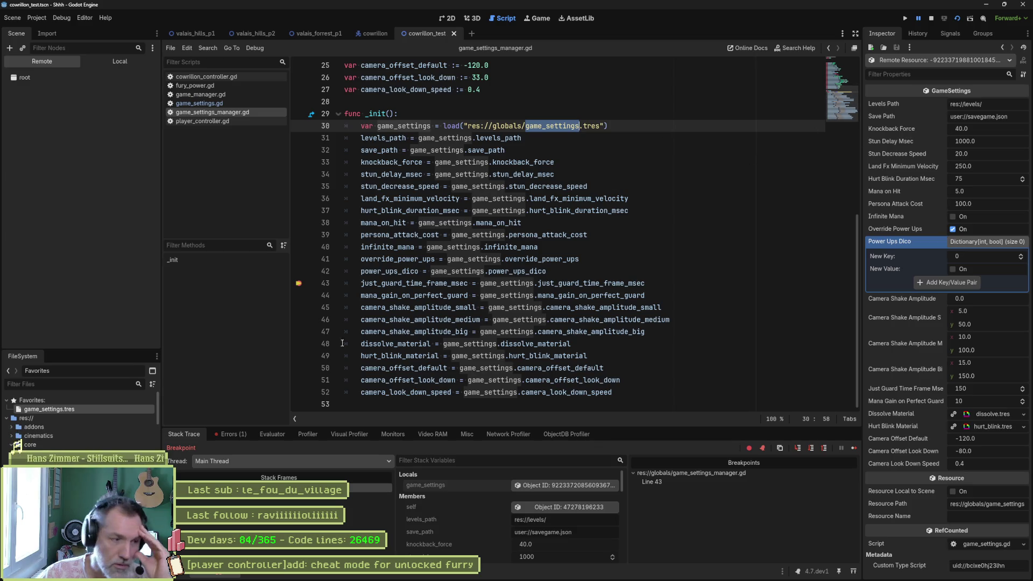
left_click(127, 408)
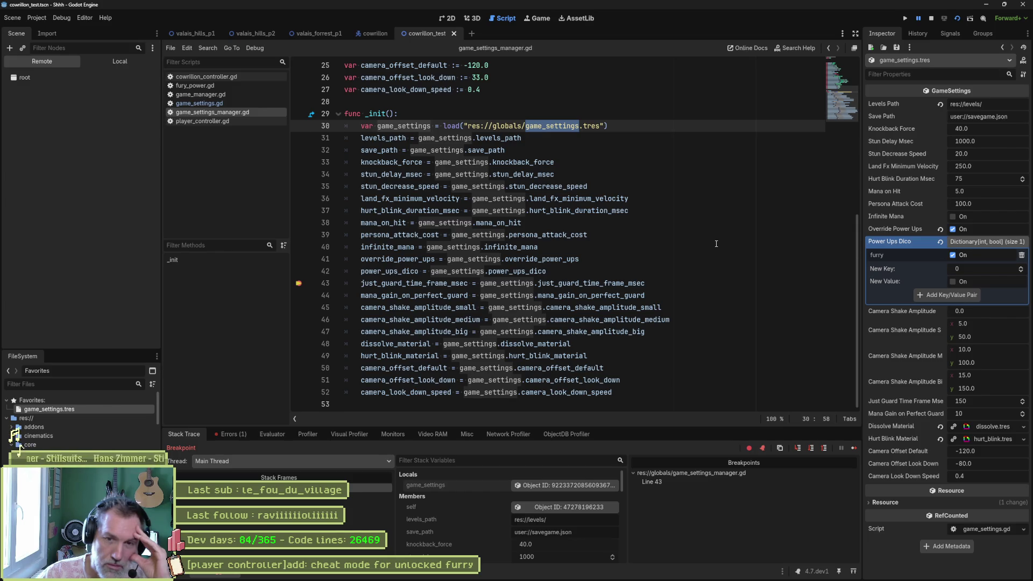
left_click(931, 17)
- Try renaming _init to _ready, rerun and recheck Power Ups Dico, then stop and restore _init
double_click(377, 113)
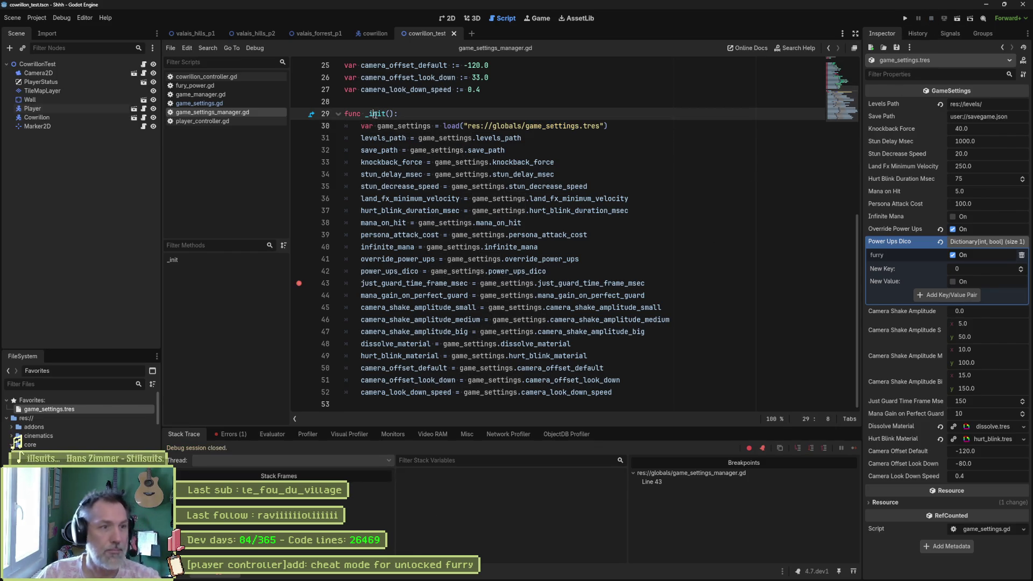
type("_ready")
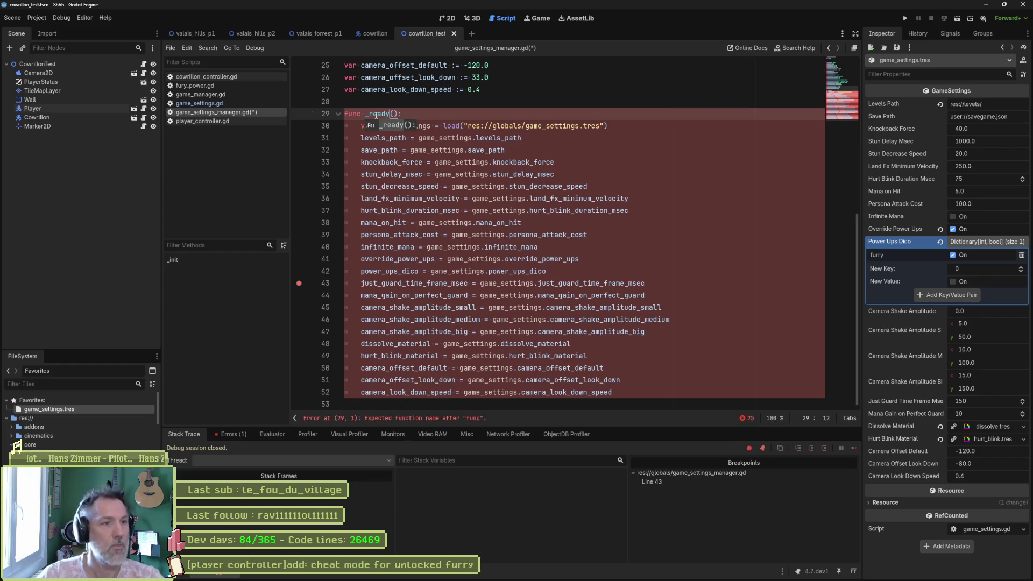
key("F6")
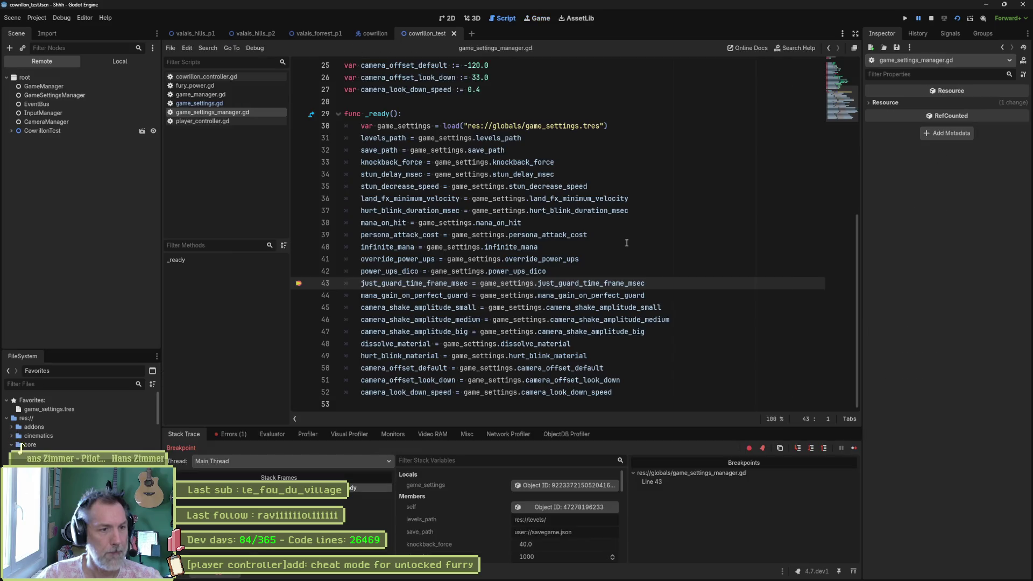
left_click(565, 485)
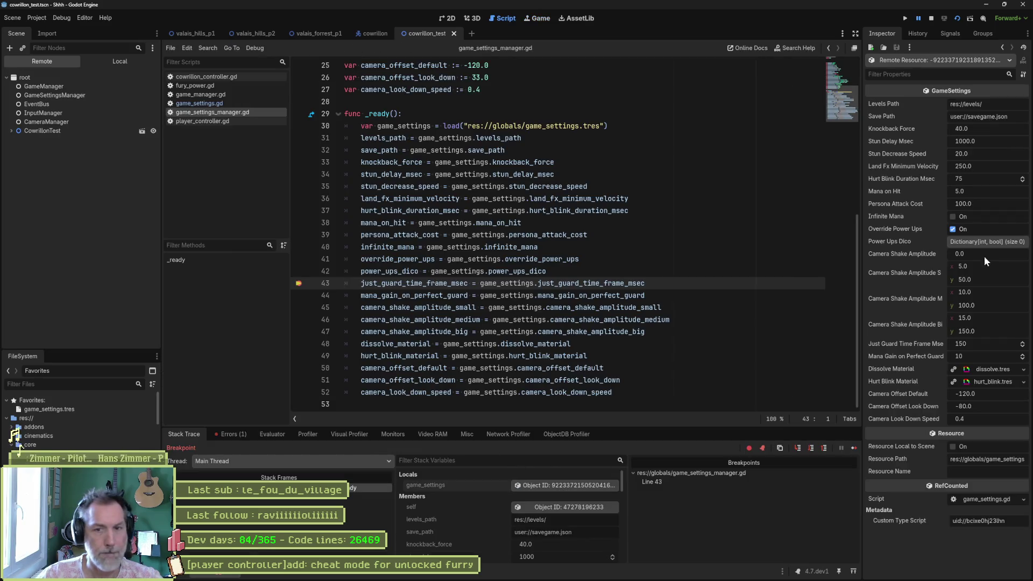
left_click(989, 242)
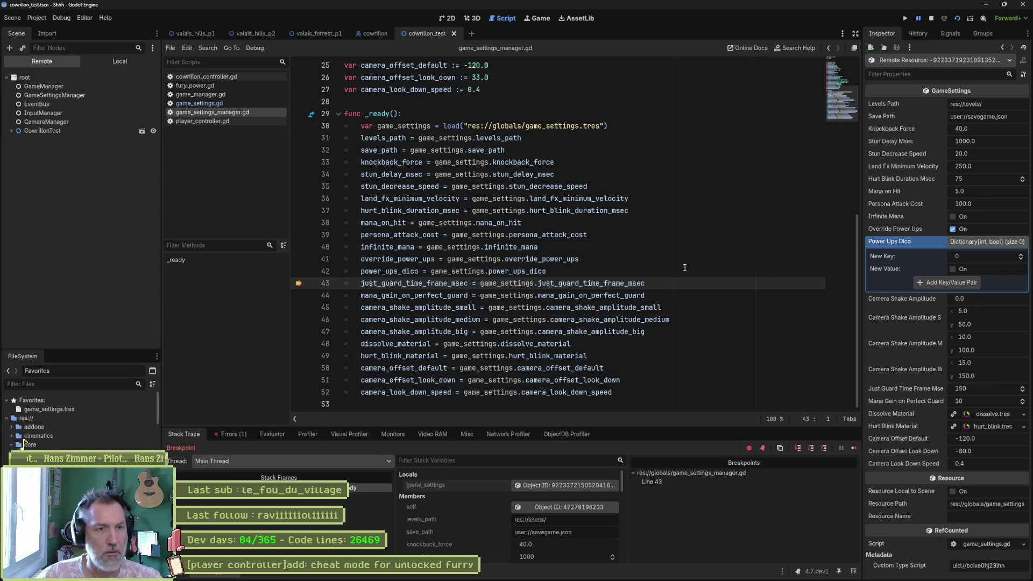
left_click(929, 20)
key("ctrl+z")
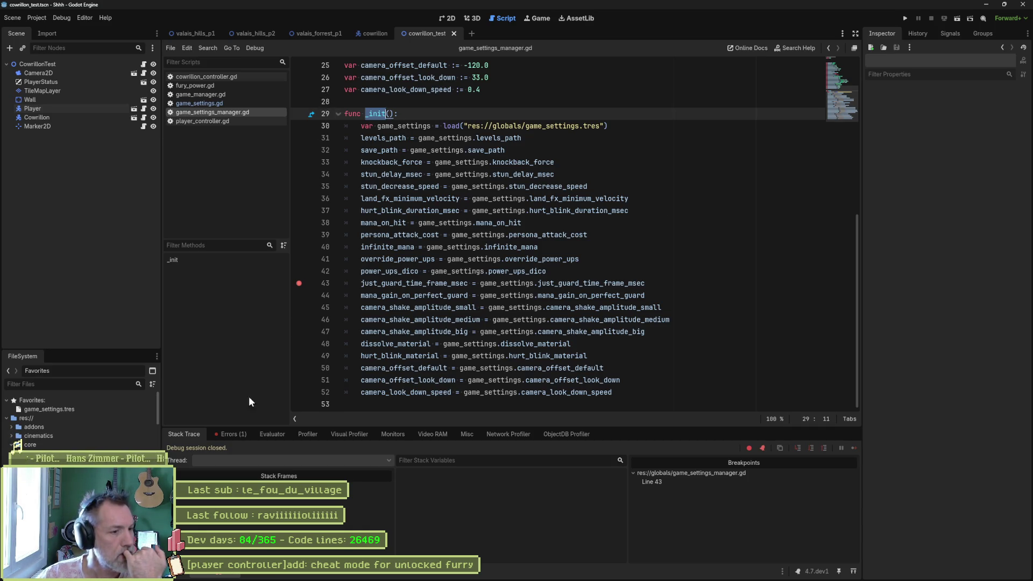
- Show the debugger's error list and open game_settings.tres in the inspector
left_click(232, 434)
mouse_move(411, 468)
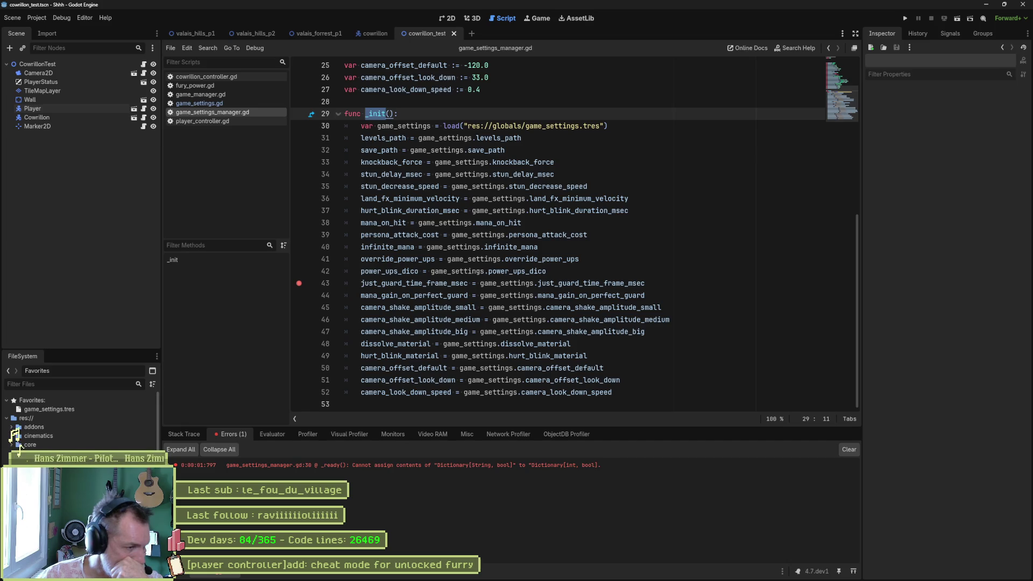
left_click(48, 409)
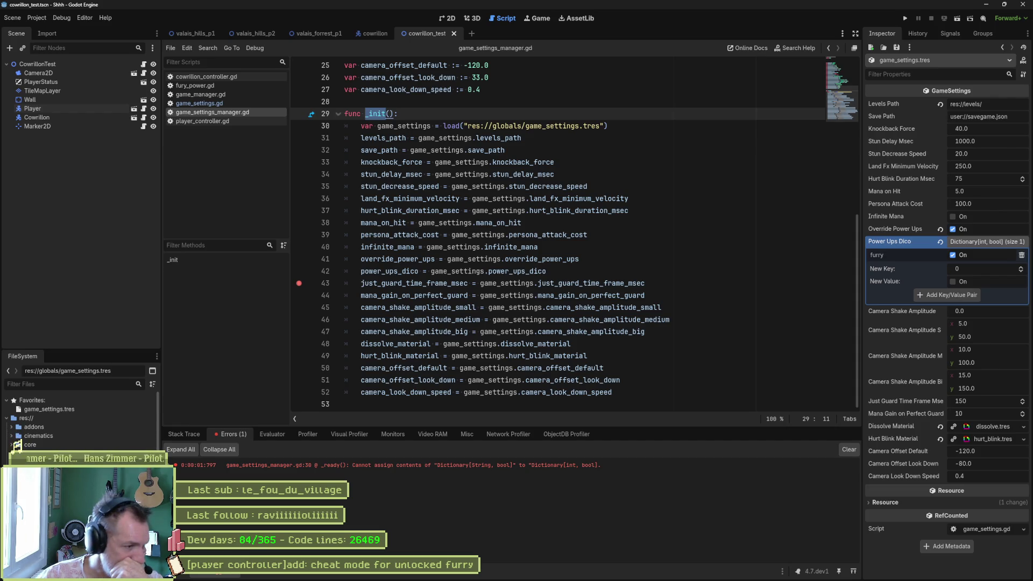
- Review power_ups_dico's default dictionary in game_settings.gd, then return to game_settings_manager.gd
key("alt+Left")
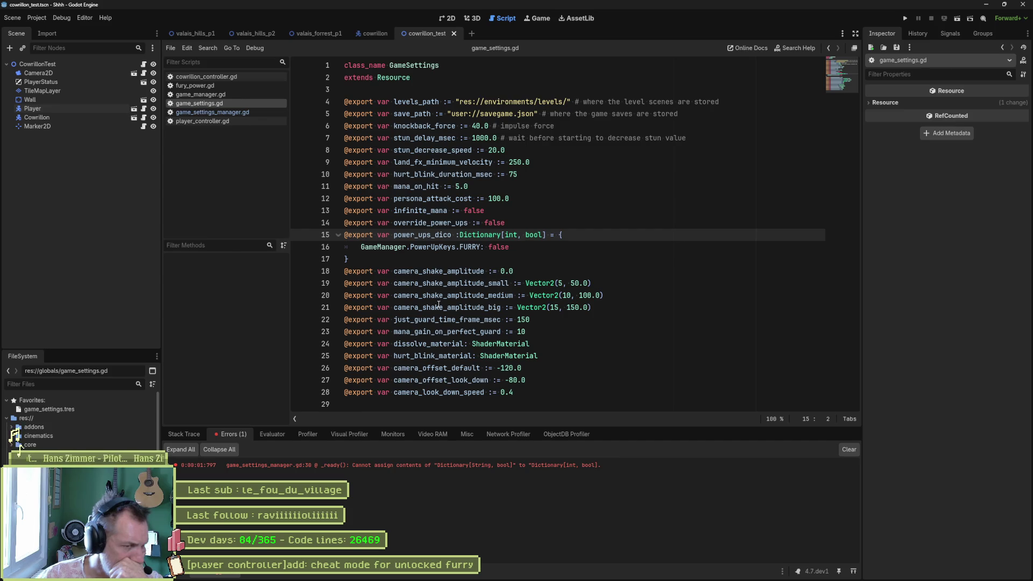
mouse_move(422, 262)
left_mouse_down()
mouse_move(377, 211)
mouse_move(461, 235)
mouse_move(456, 247)
left_mouse_up()
mouse_move(478, 271)
left_mouse_down()
mouse_move(473, 247)
mouse_move(473, 271)
mouse_move(409, 223)
mouse_move(455, 266)
mouse_move(463, 223)
mouse_move(545, 235)
left_mouse_up()
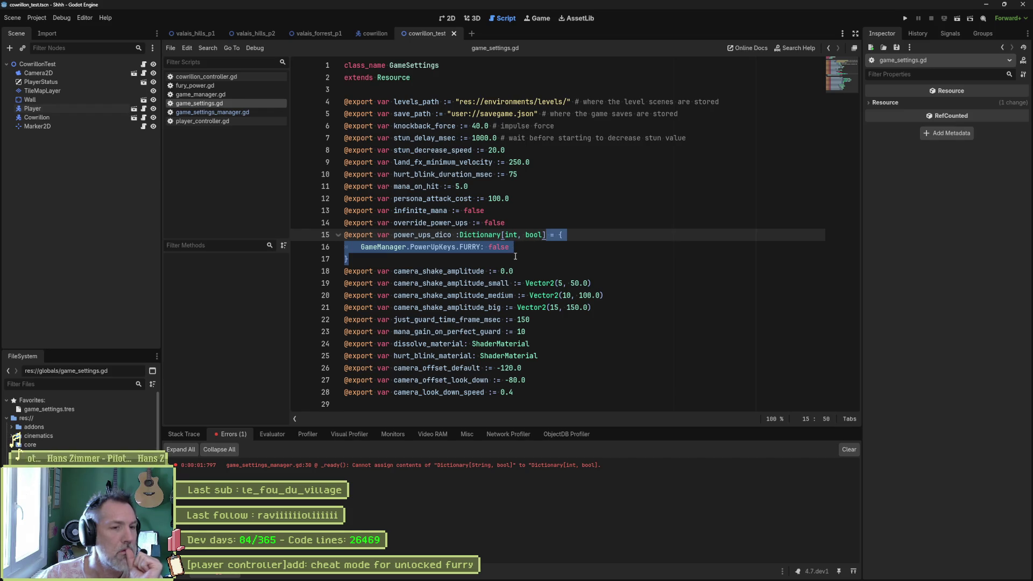
left_click(514, 248)
double_click(425, 235)
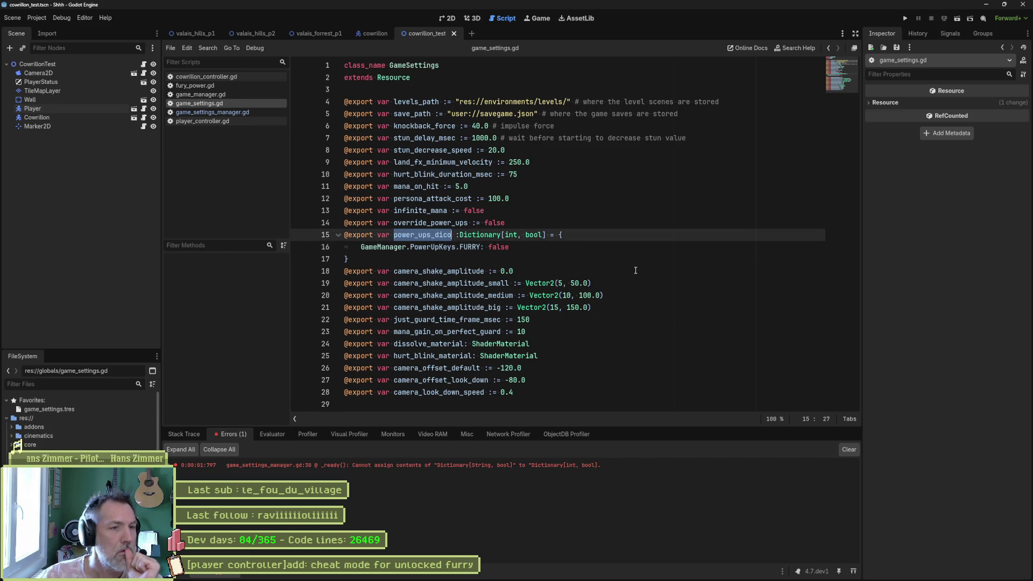
left_click(276, 112)
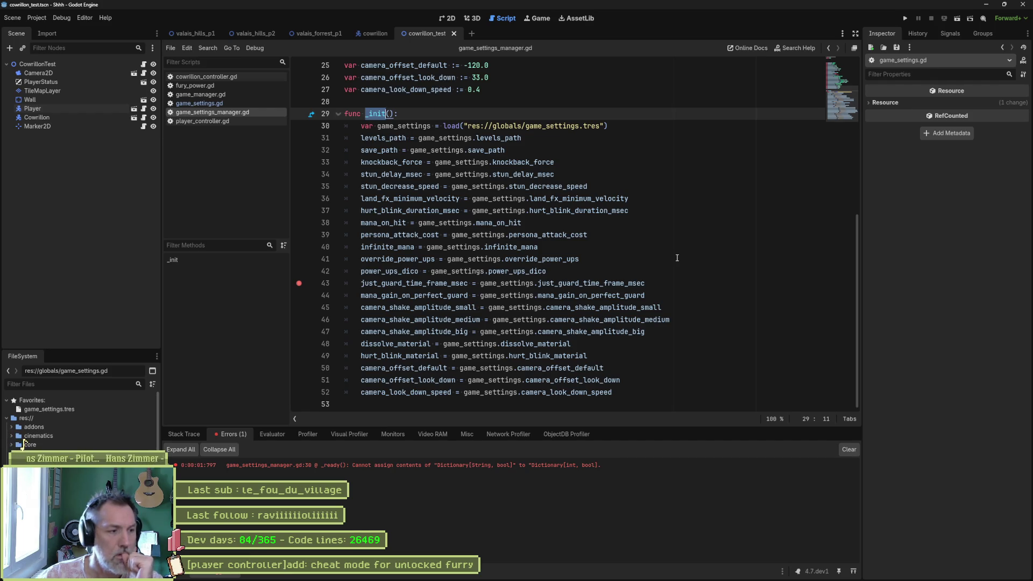
- Run the scene, drop the line 43 breakpoint, inspect GameSettingsManager's Power Ups Dico, then stop
key("F6")
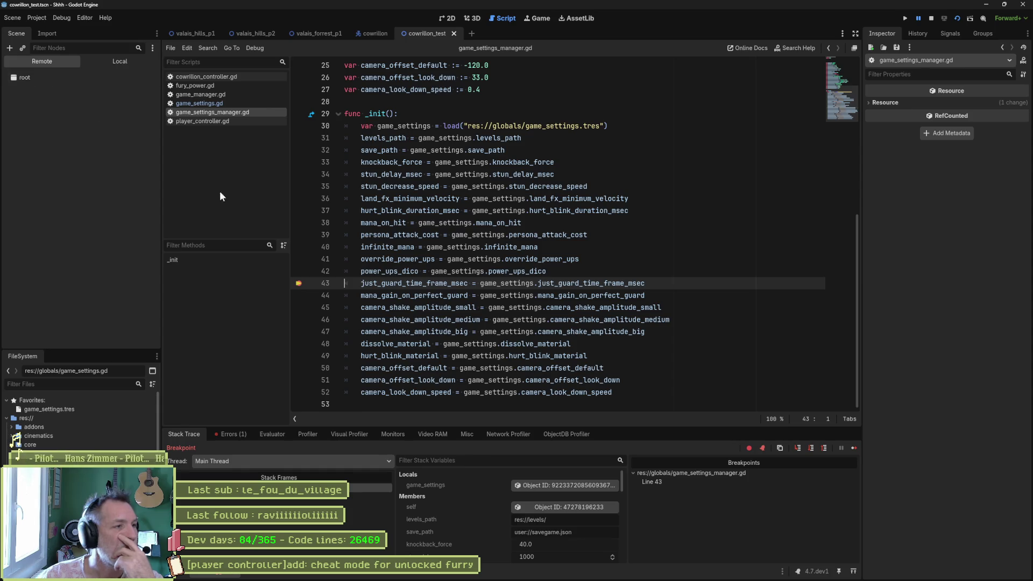
left_click(300, 283)
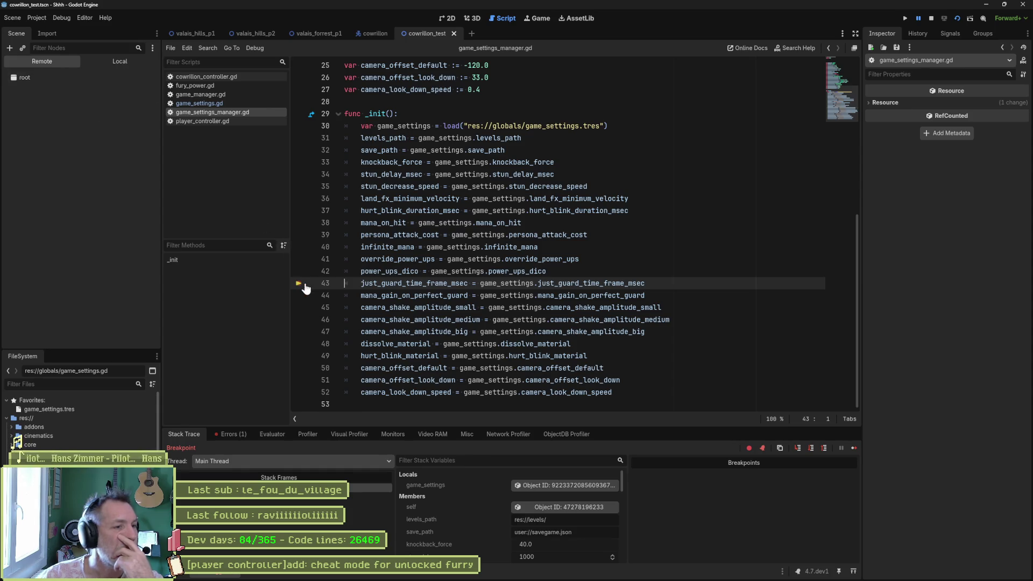
left_click(854, 448)
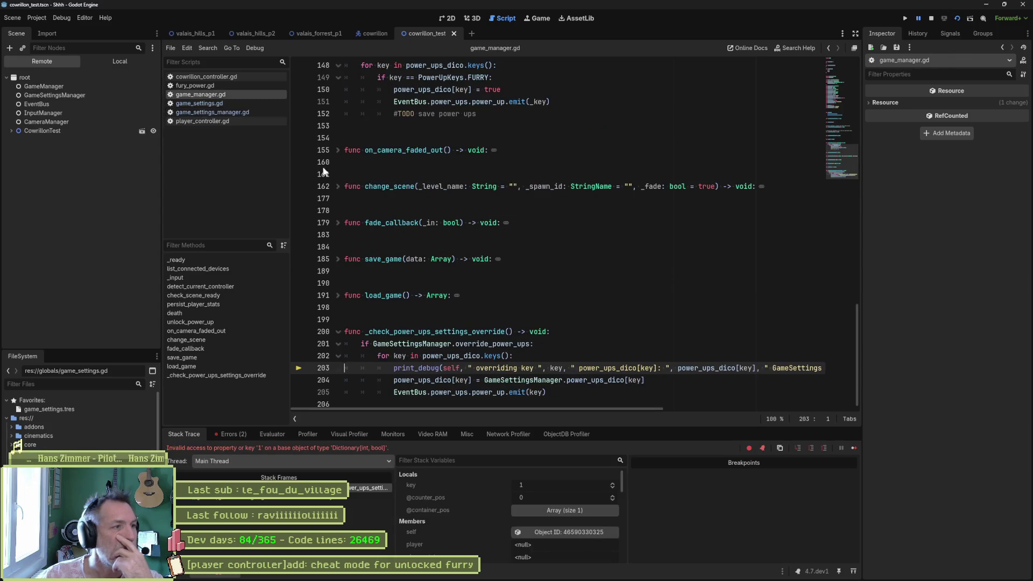
left_click(85, 95)
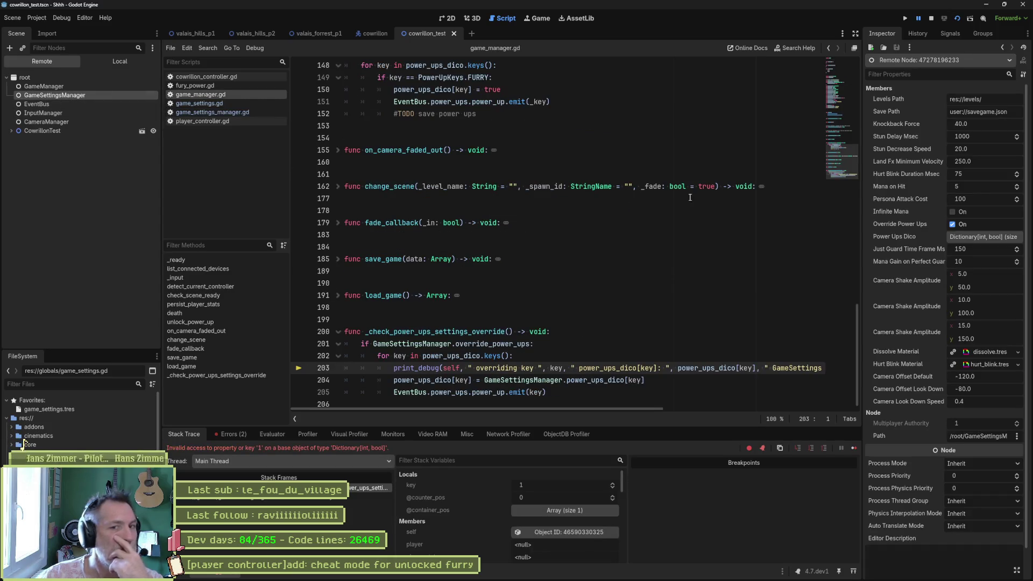
left_click(967, 240)
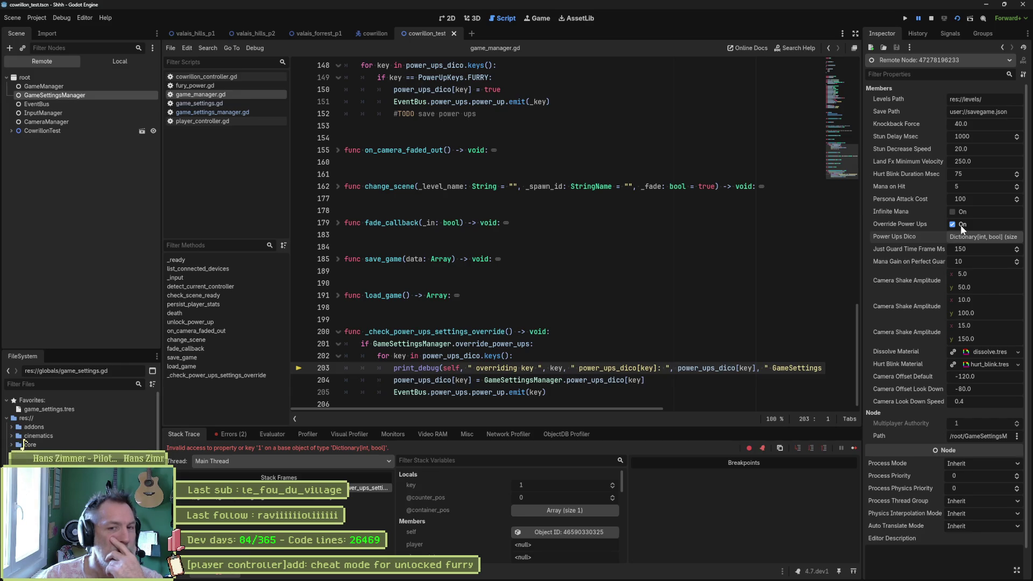
left_click(932, 20)
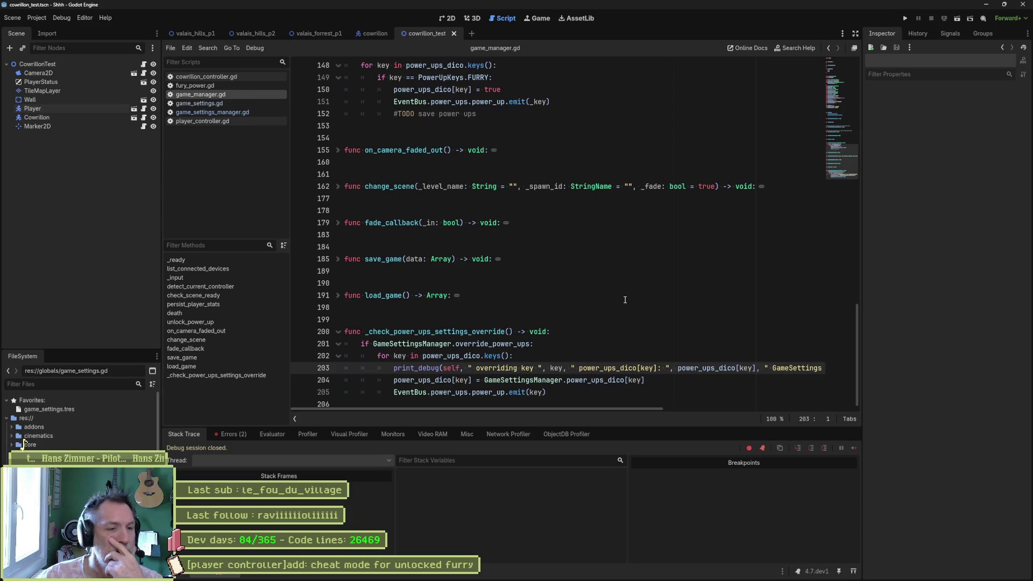
- Break on line 203 of game_manager.gd, rerun, and evaluate power_ups_dico in the Evaluator
double_click(473, 356)
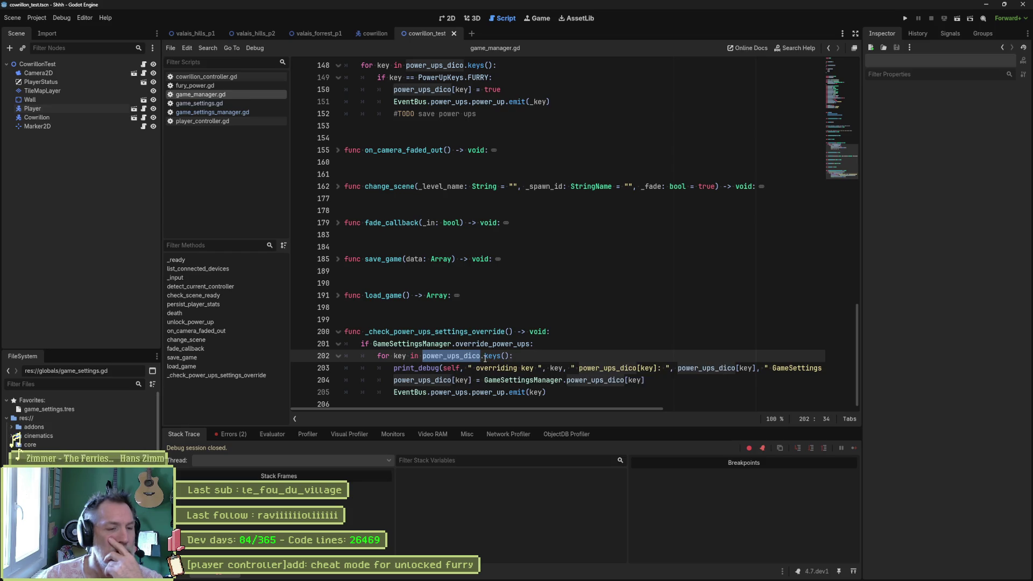
left_click(299, 368)
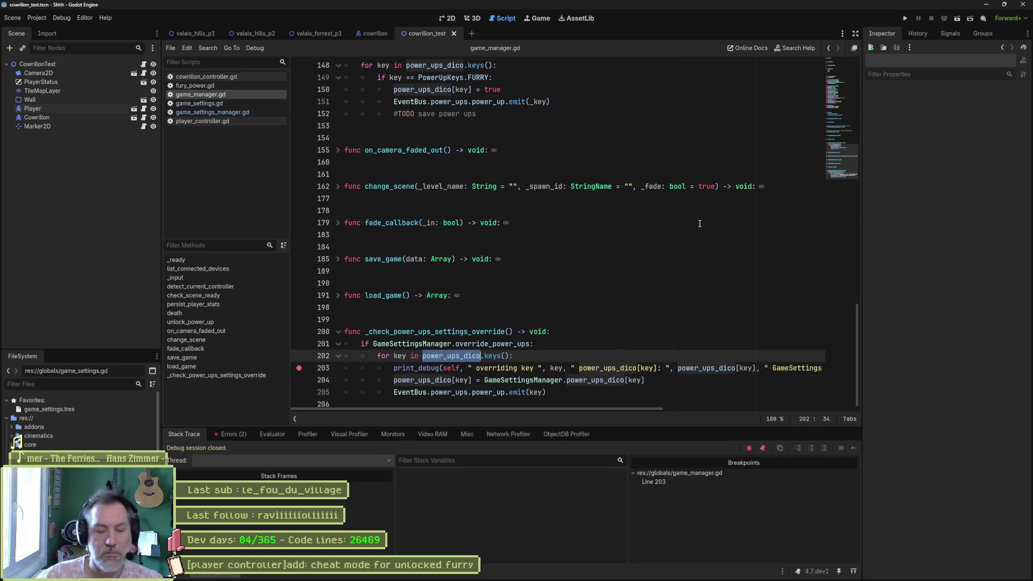
key("F6")
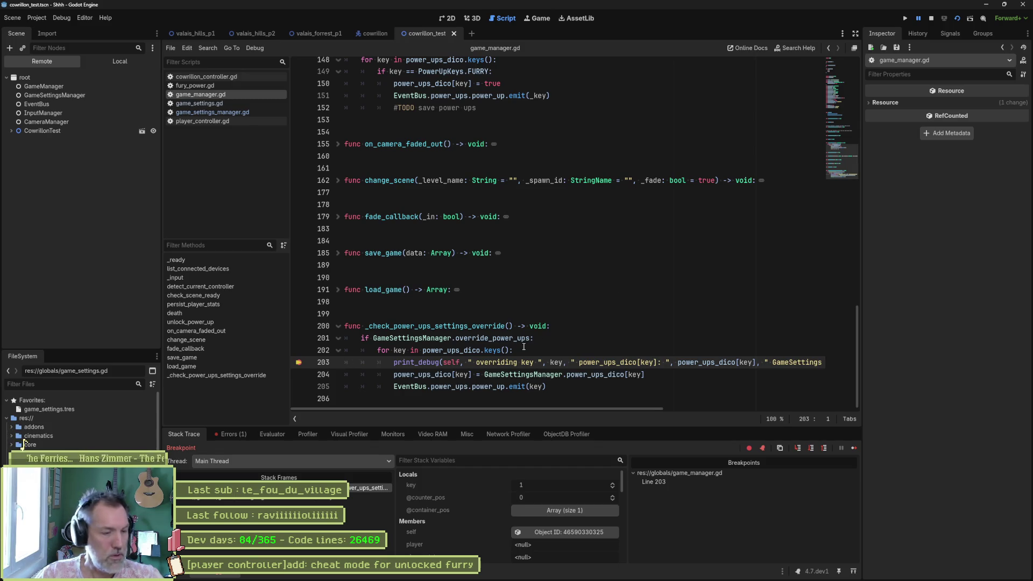
double_click(455, 351)
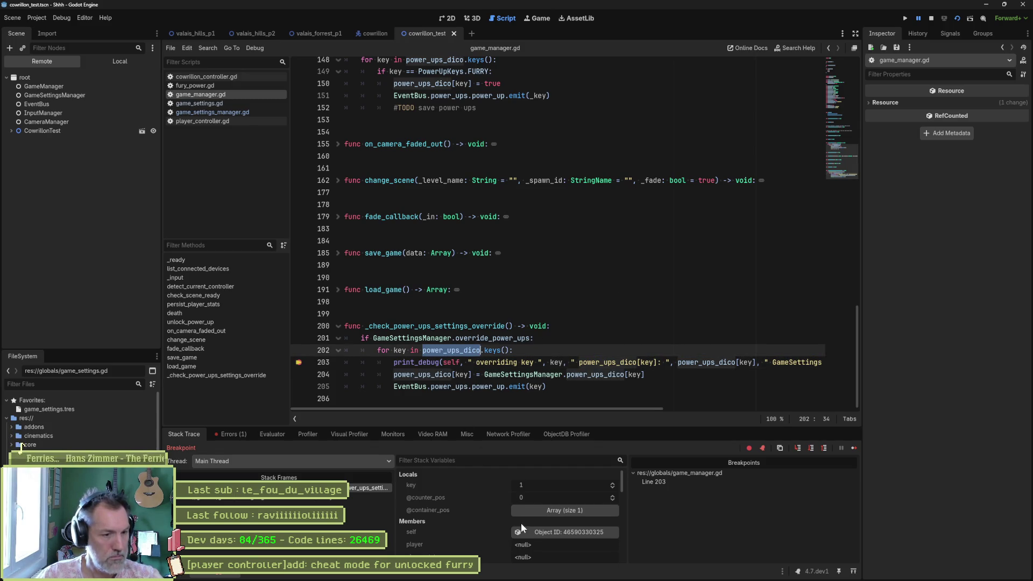
scroll(520, 521, "down", 2)
left_click(541, 523)
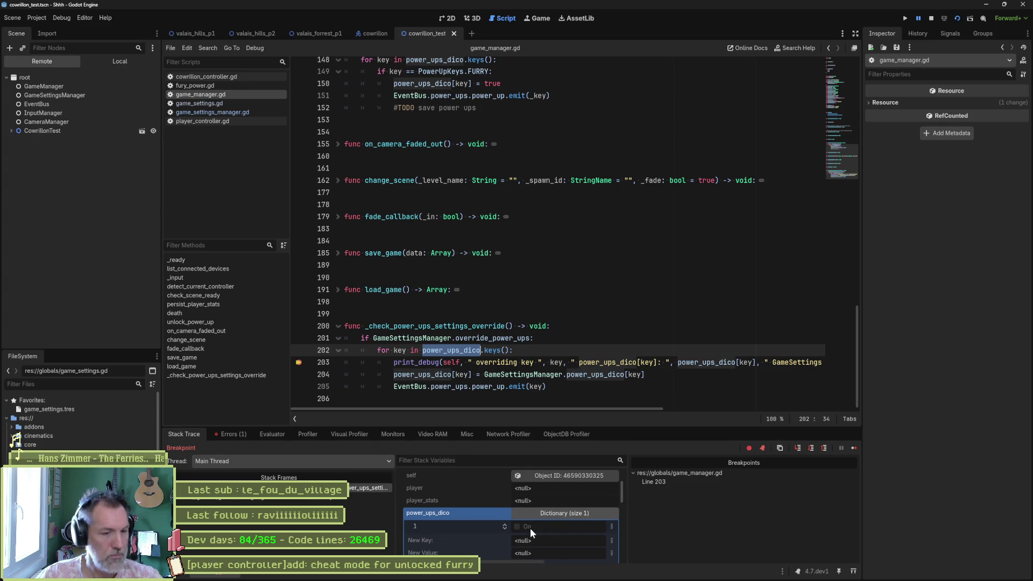
scroll(509, 530, "down", 1)
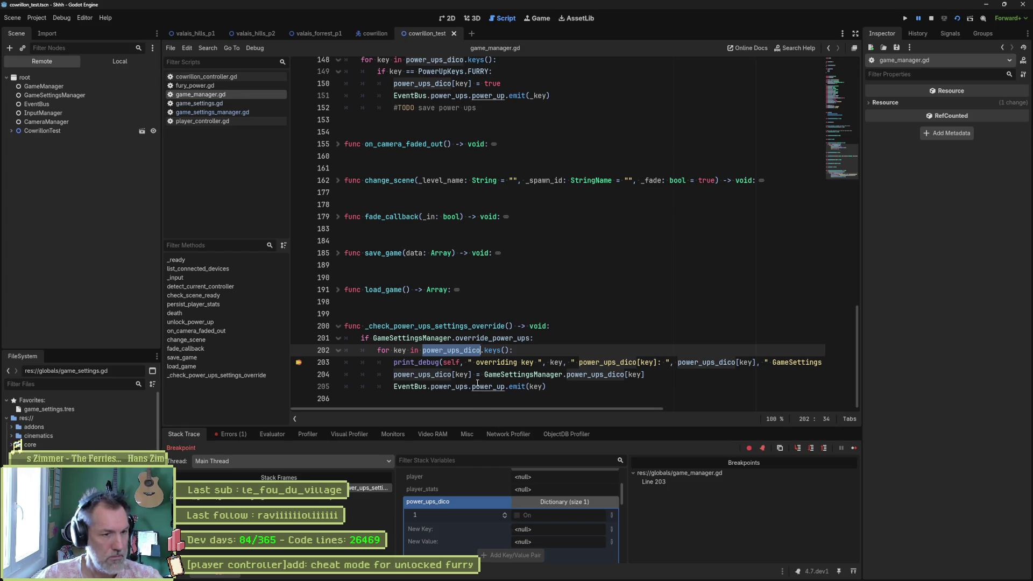
left_click(272, 435)
key("ctrl+v")
key("Return")
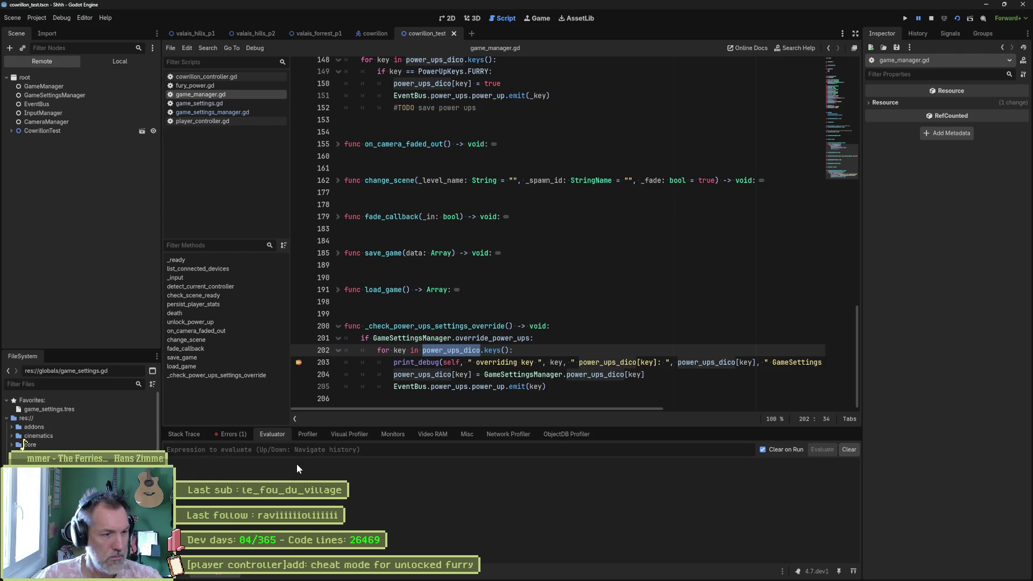
- Expand the size-1 power_ups_dico result and check its live values on lines 202 and 204
left_click(628, 475)
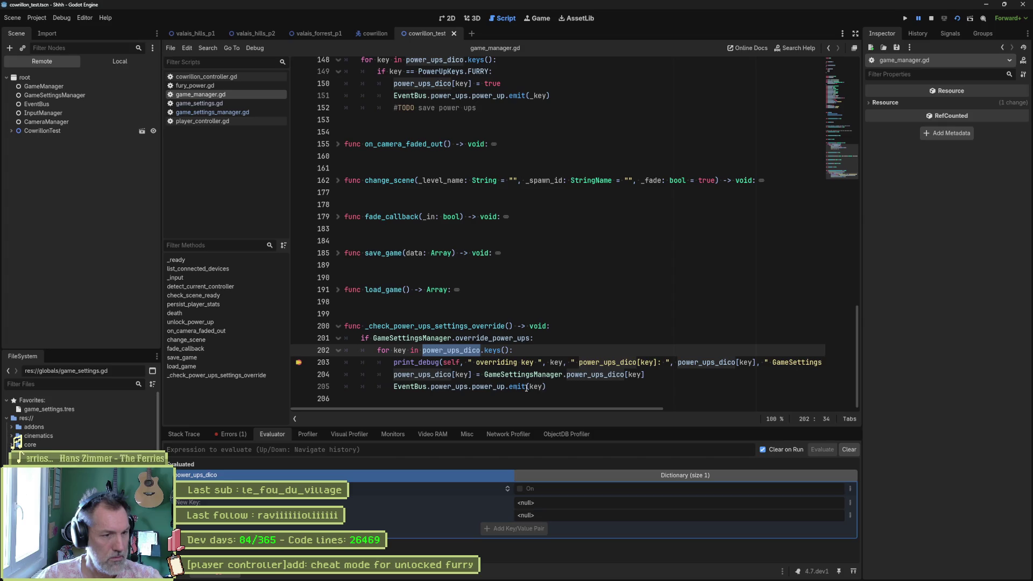
left_click(467, 375)
mouse_move(395, 375)
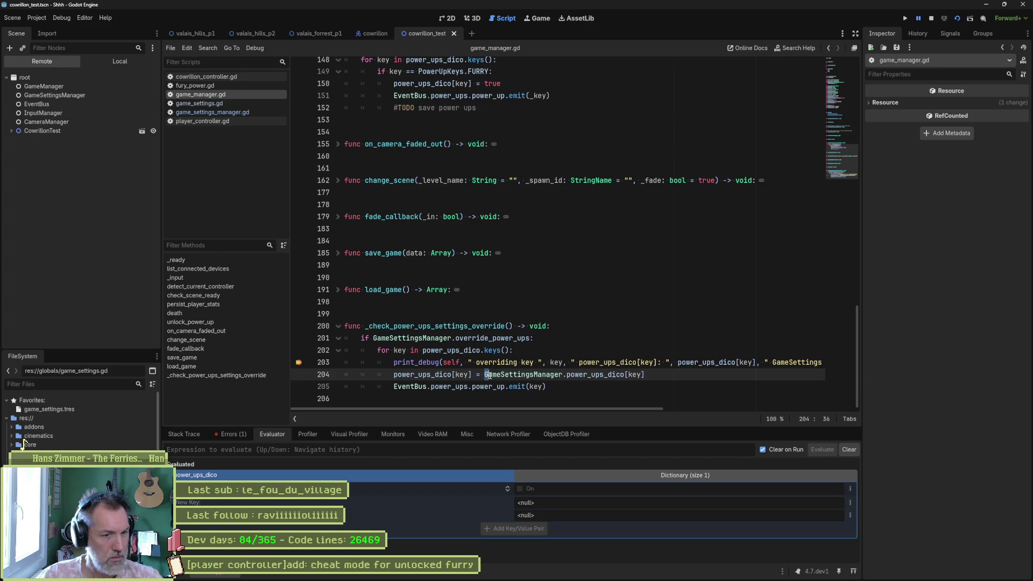
left_click_drag(485, 375, 624, 374)
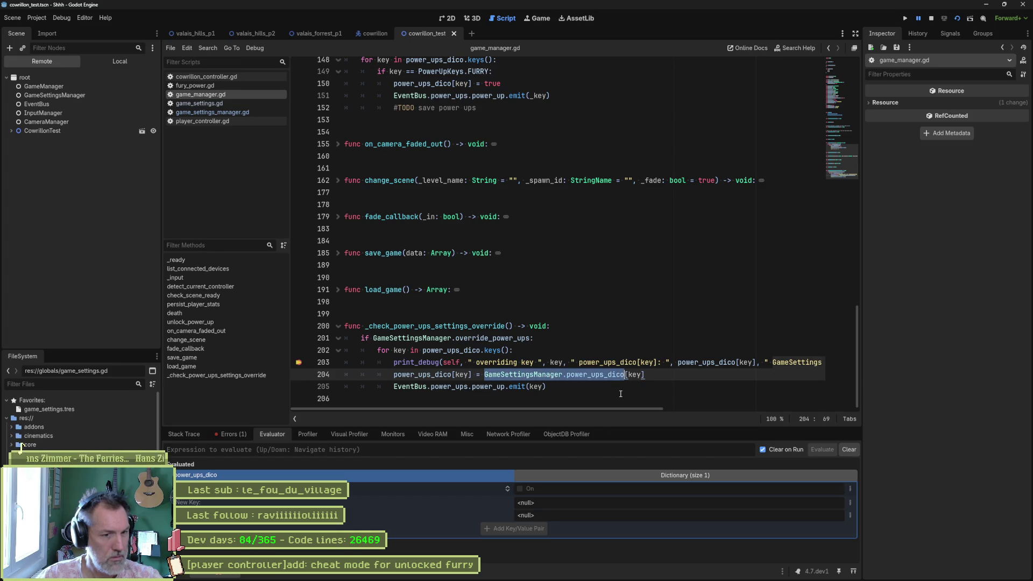
double_click(467, 351)
mouse_move(467, 351)
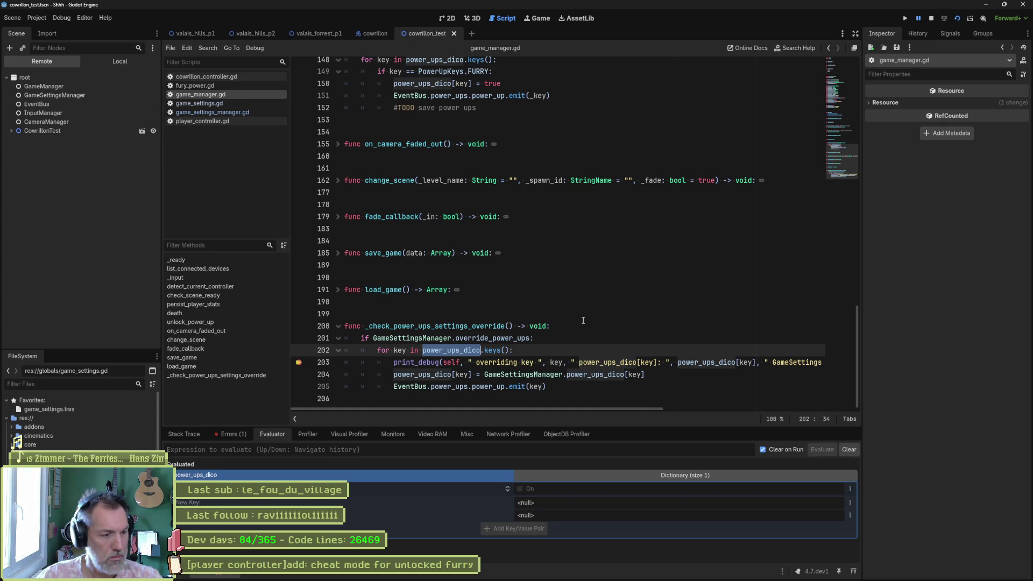
scroll(538, 307, "up", 4)
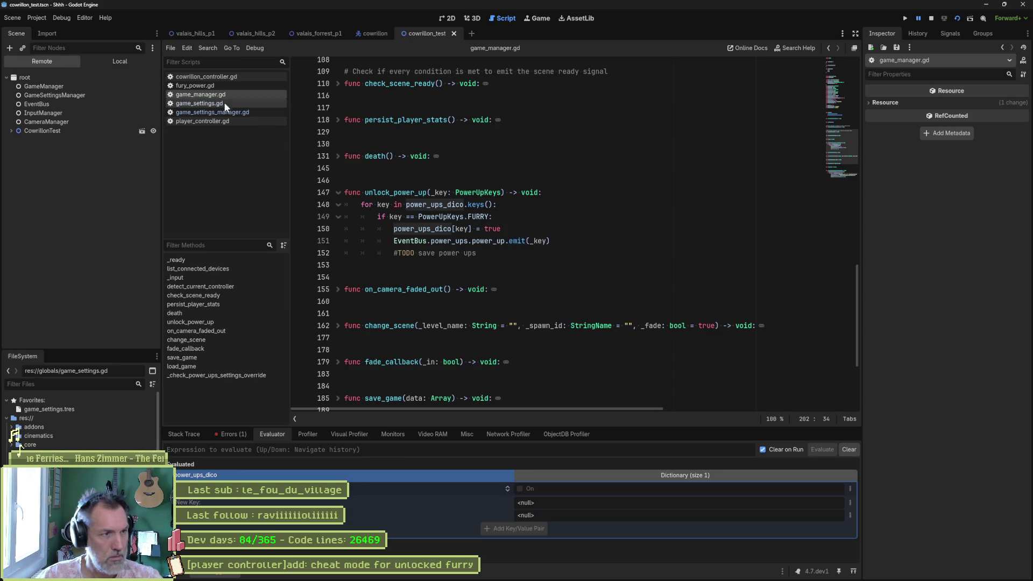
- Jump from the Errors list to game_settings_manager.gd:30 and copy the dictionary assignment error
scroll(520, 249, "up", 5)
scroll(520, 250, "up", 6)
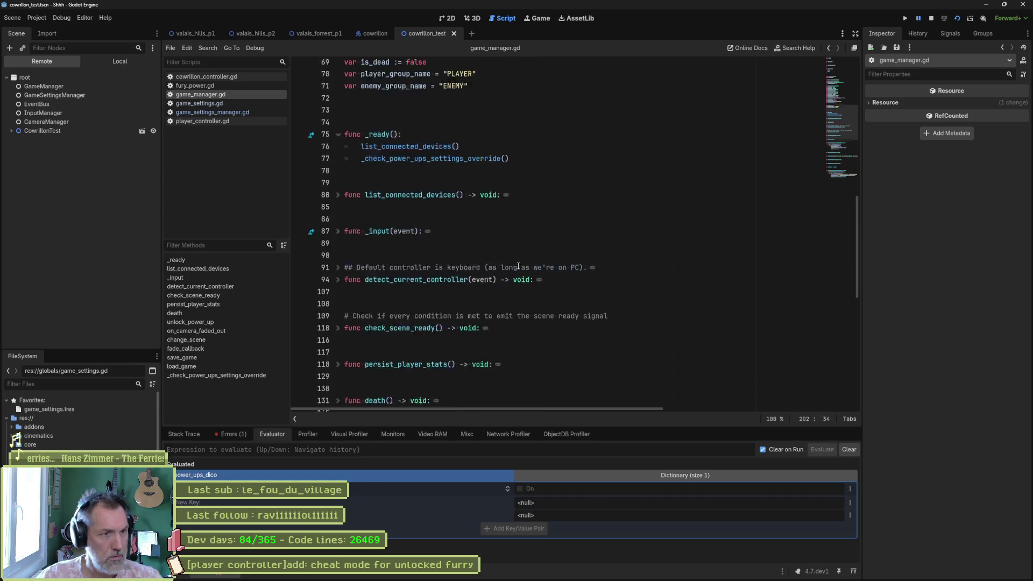
scroll(487, 266, "up", 4)
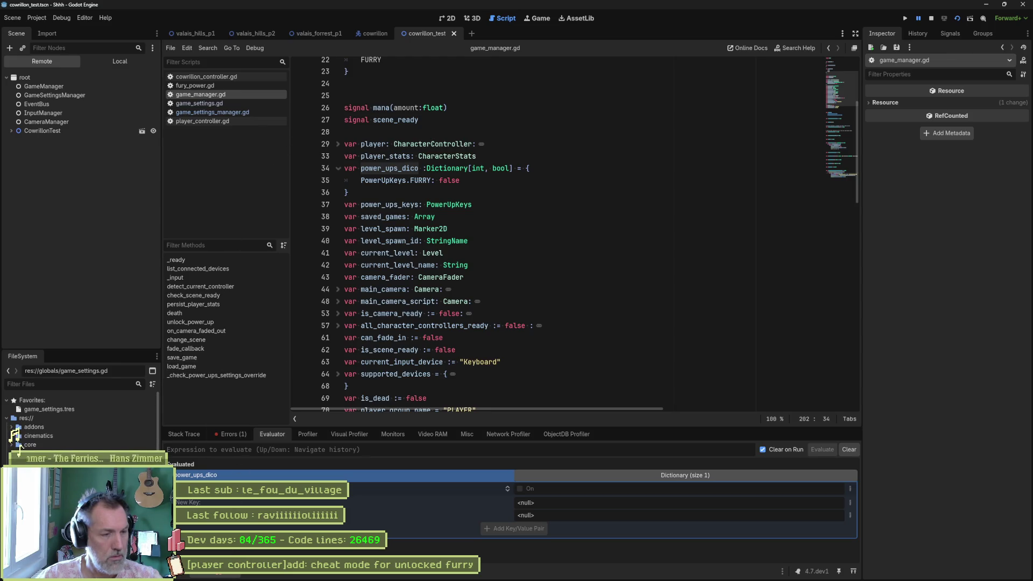
left_click(227, 434)
left_click(238, 466)
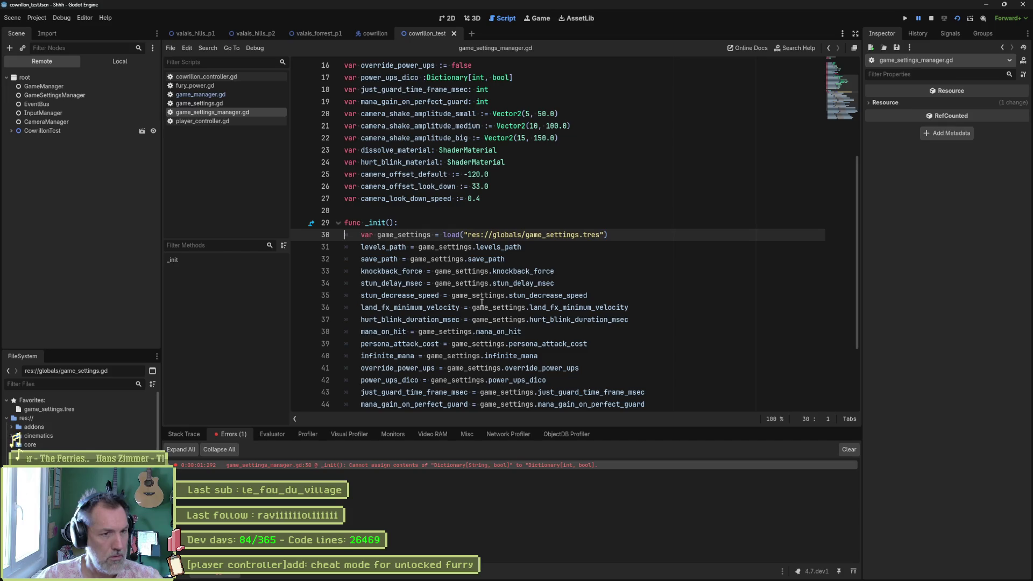
mouse_move(482, 304)
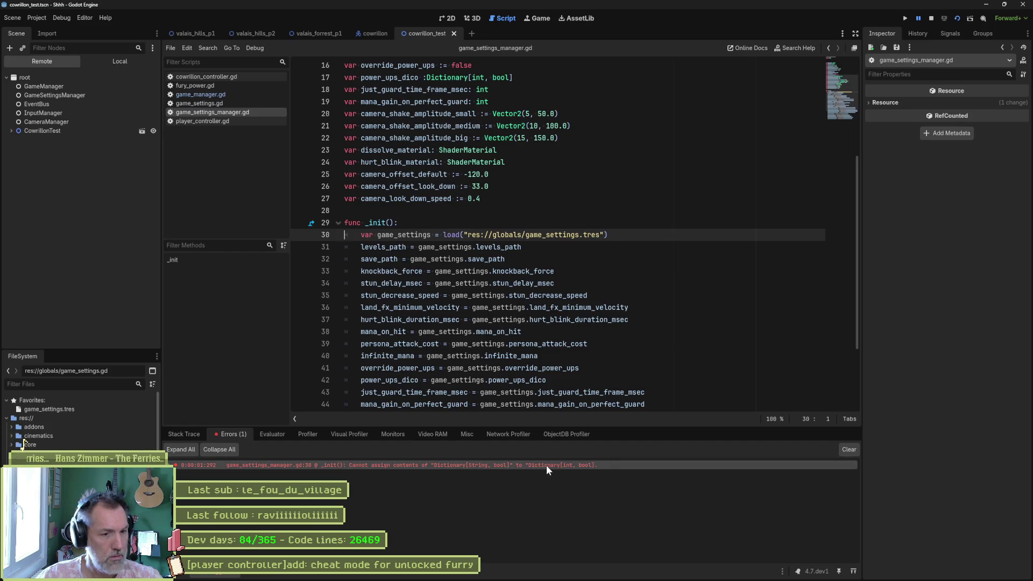
mouse_move(579, 466)
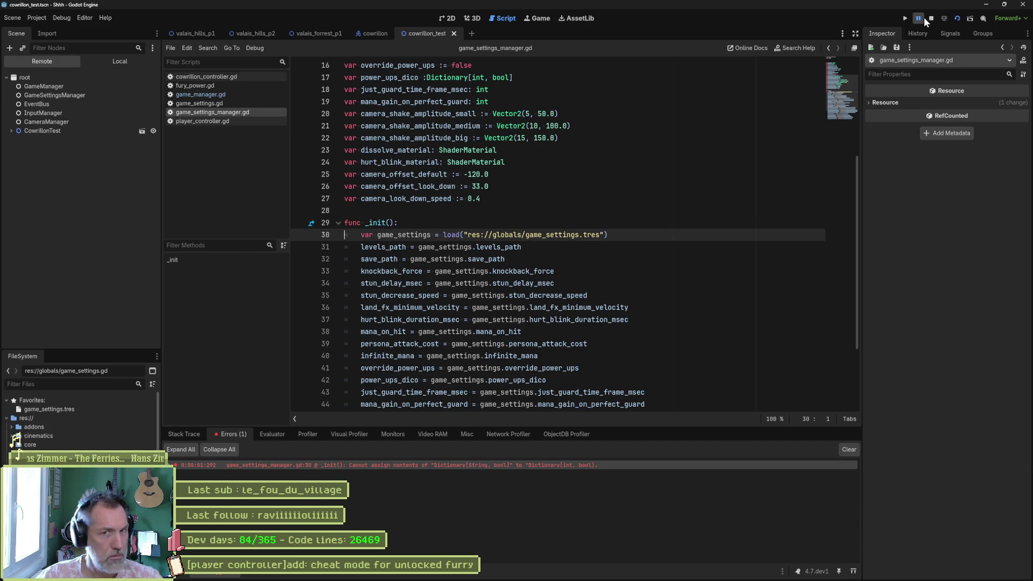
mouse_move(505, 467)
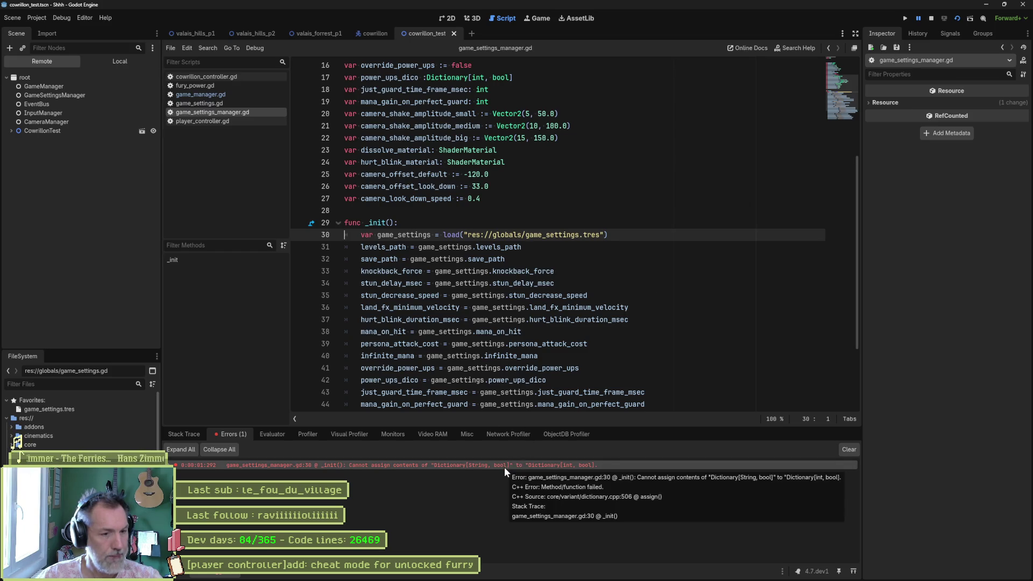
right_click(438, 467)
left_click(454, 474)
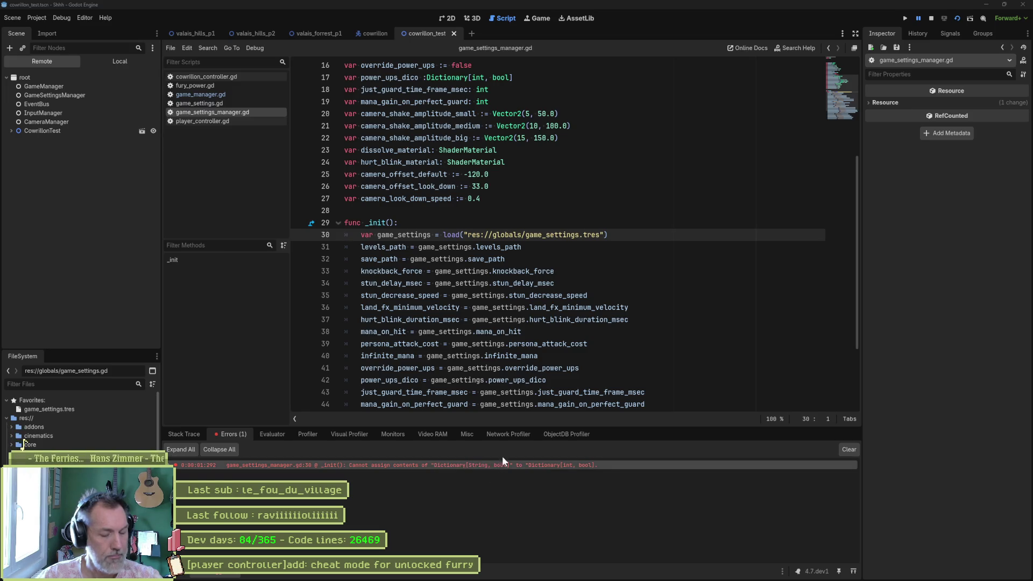
- Stop the running game and bring up the project-wide Find in Files search
left_click(931, 18)
left_click(739, 176)
key("ctrl+shift+f")
- Search all scripts for Dictionary[String, bool], get 0 matches, then close the editor
key("ctrl+v")
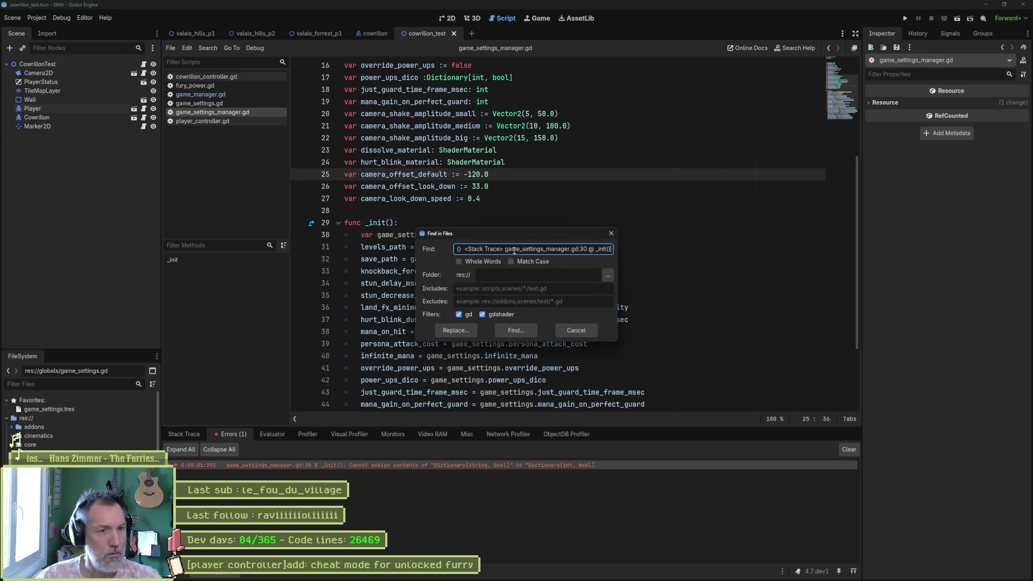
triple_click(514, 251)
left_click_drag(483, 248, 685, 247)
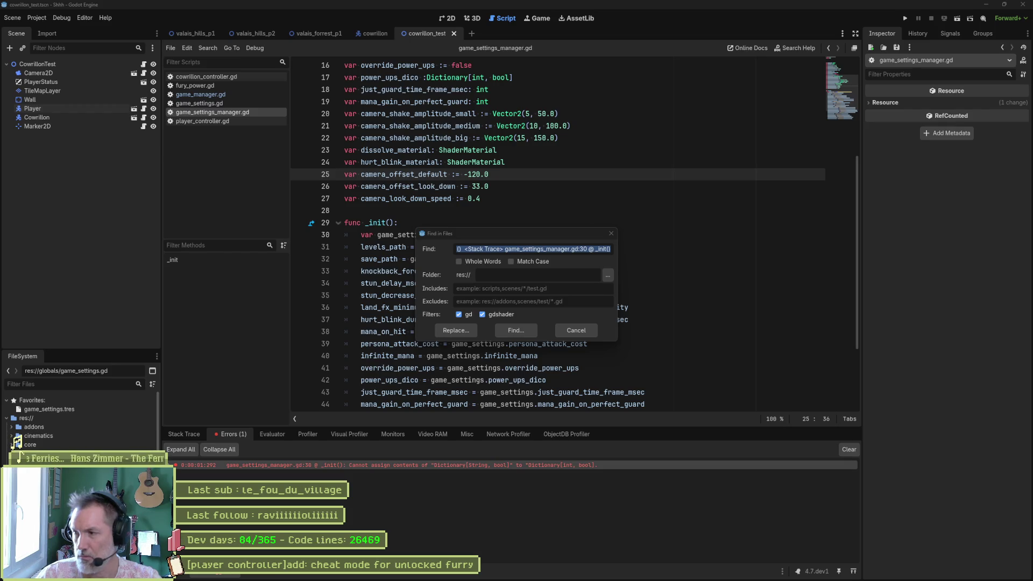
type("Dictionary[String, bool]")
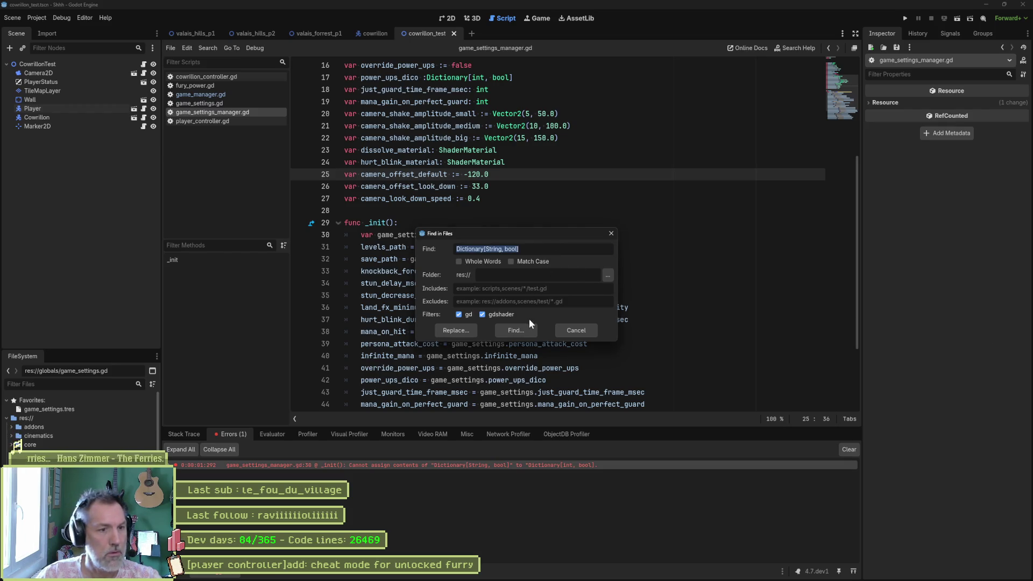
left_click(524, 331)
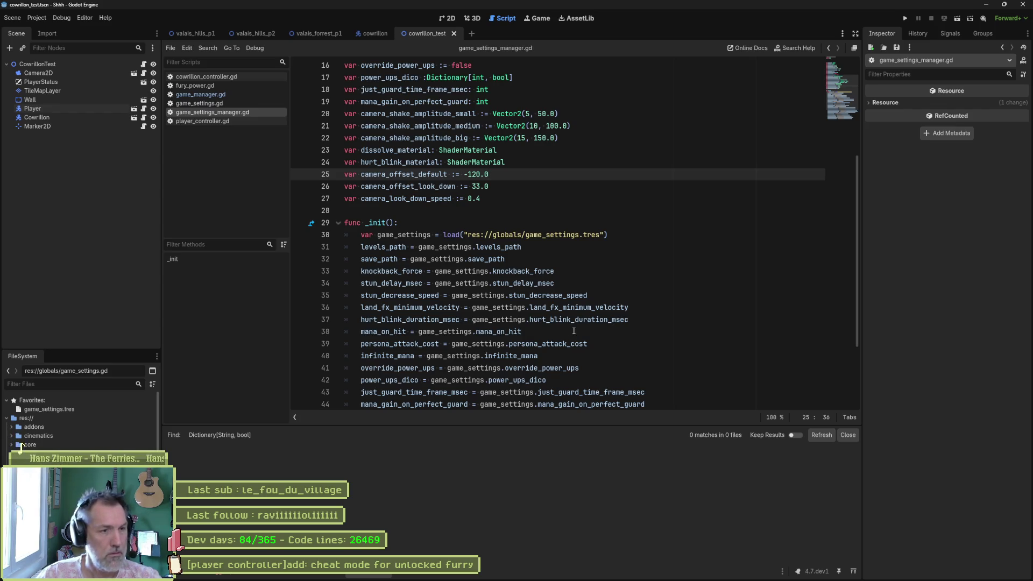
left_click(1022, 4)
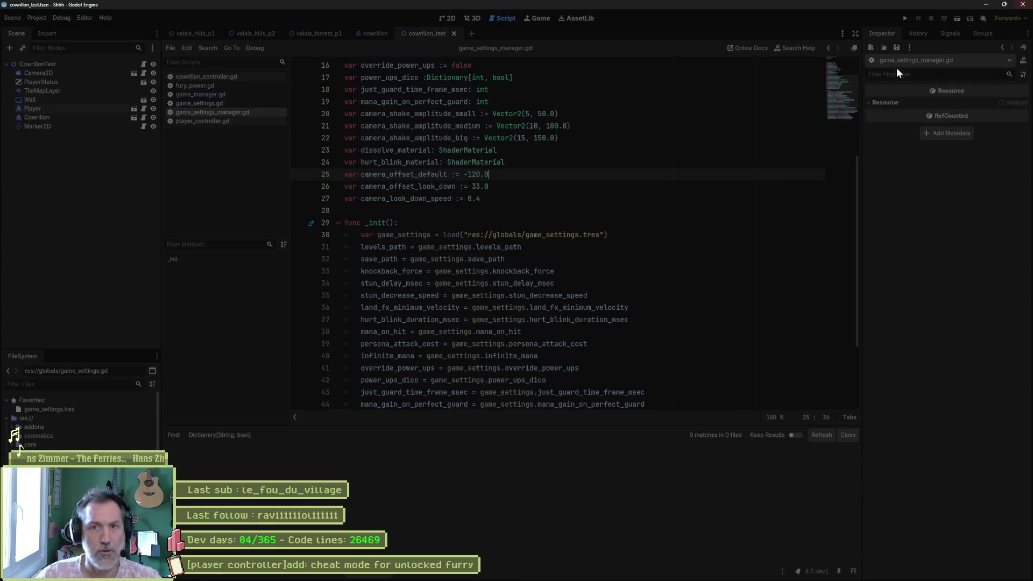
- Confirm closing the editor and reopen the Shhh project from the project manager
left_click(596, 273)
mouse_move(512, 578)
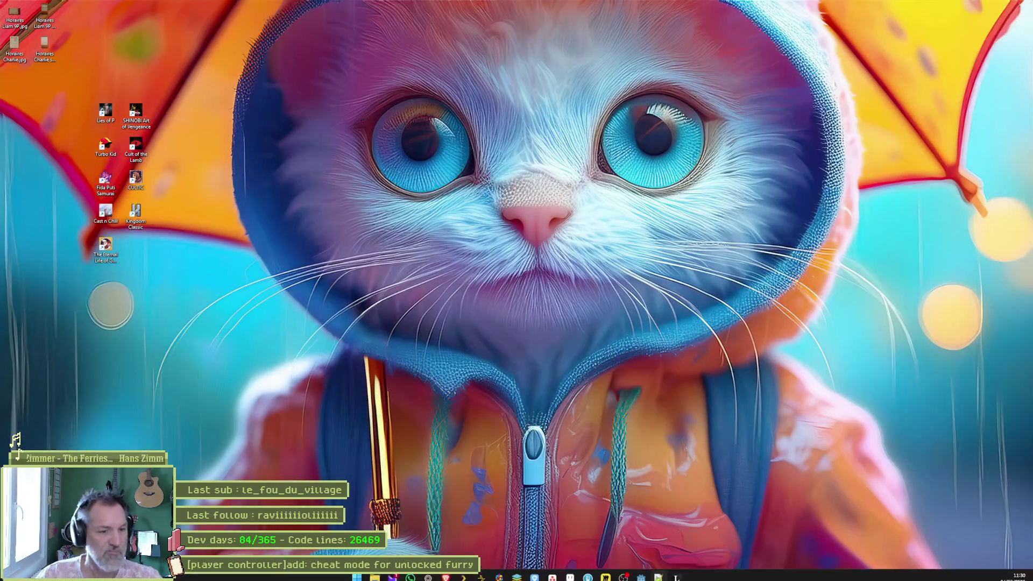
left_click(639, 572)
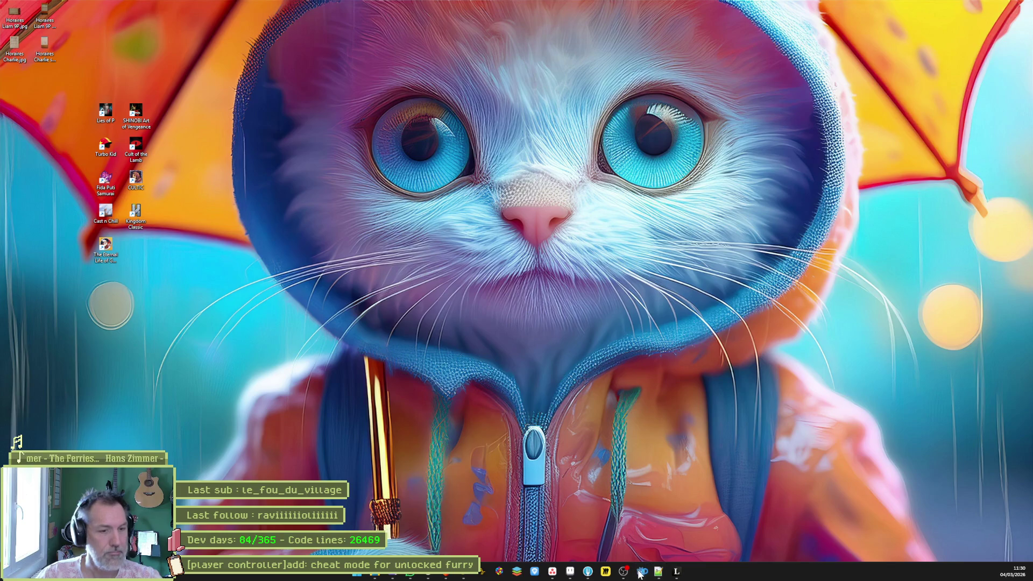
double_click(415, 175)
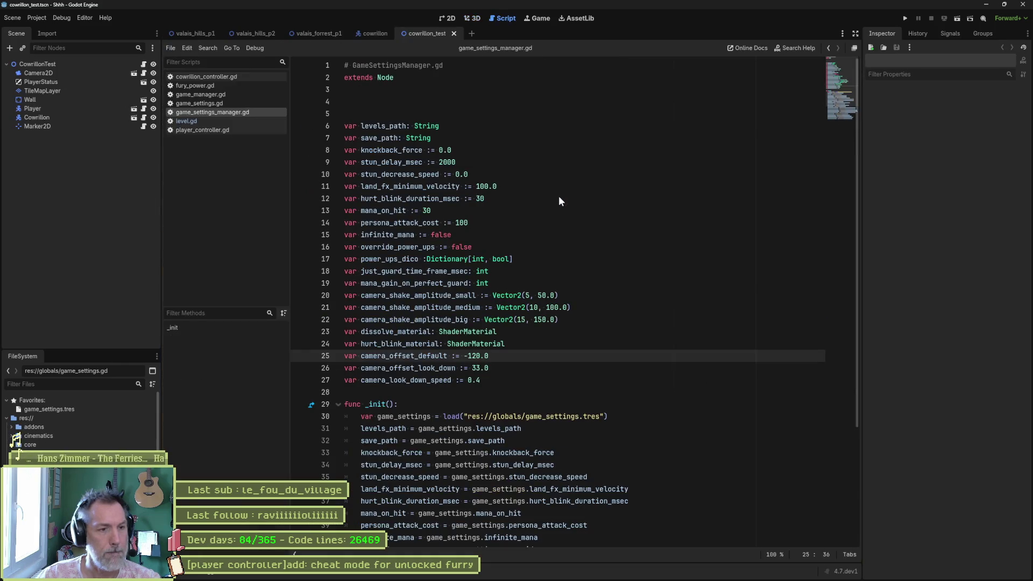
- Run the scene, list the two runtime errors, and open the first error's script line
key("F6")
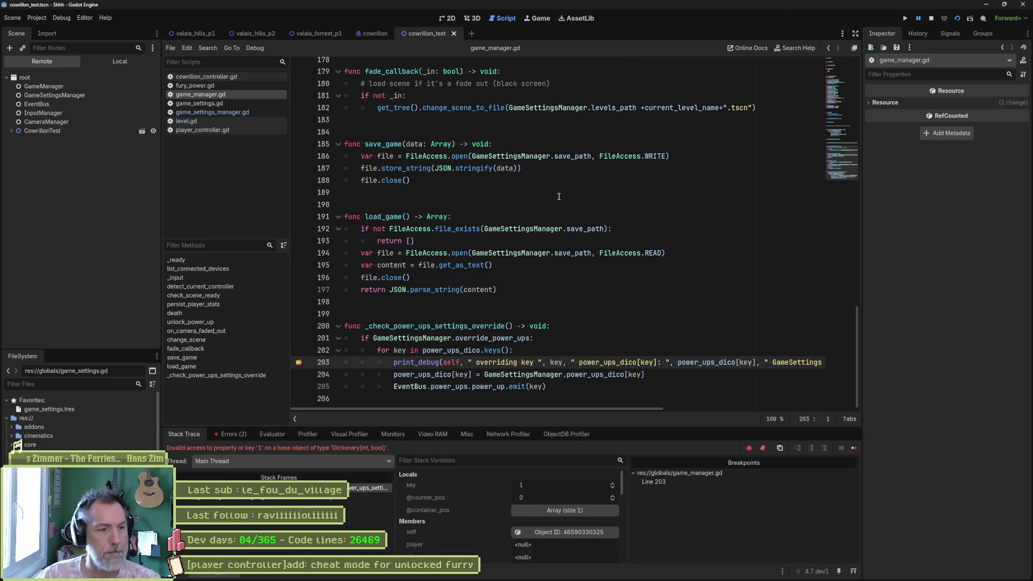
left_click(241, 435)
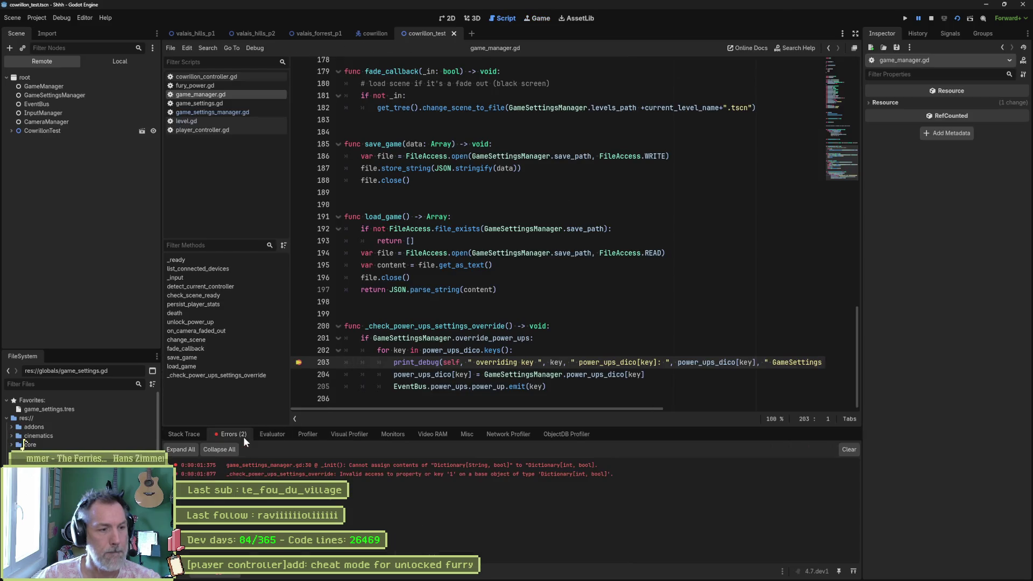
mouse_move(501, 465)
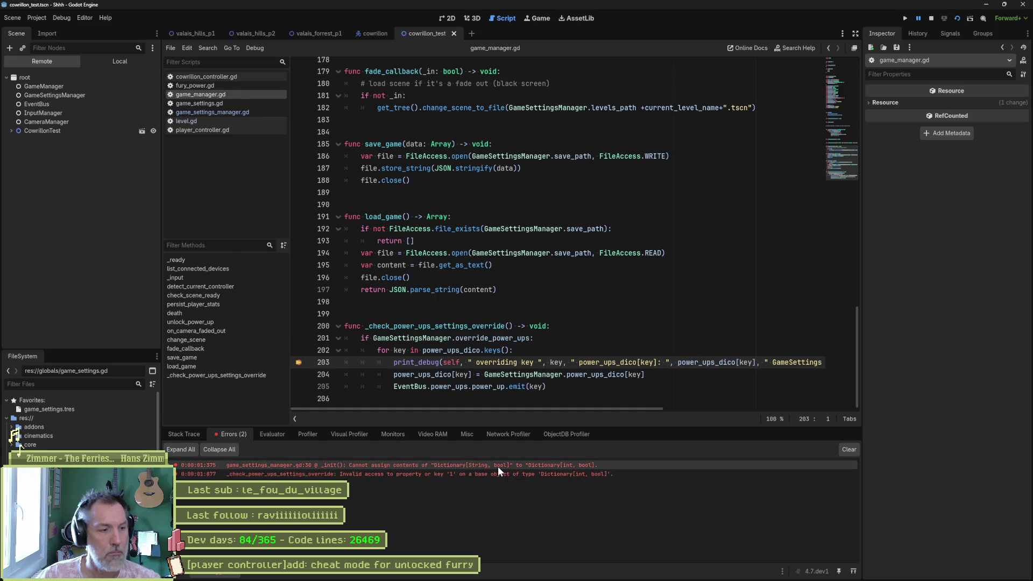
left_click(498, 466)
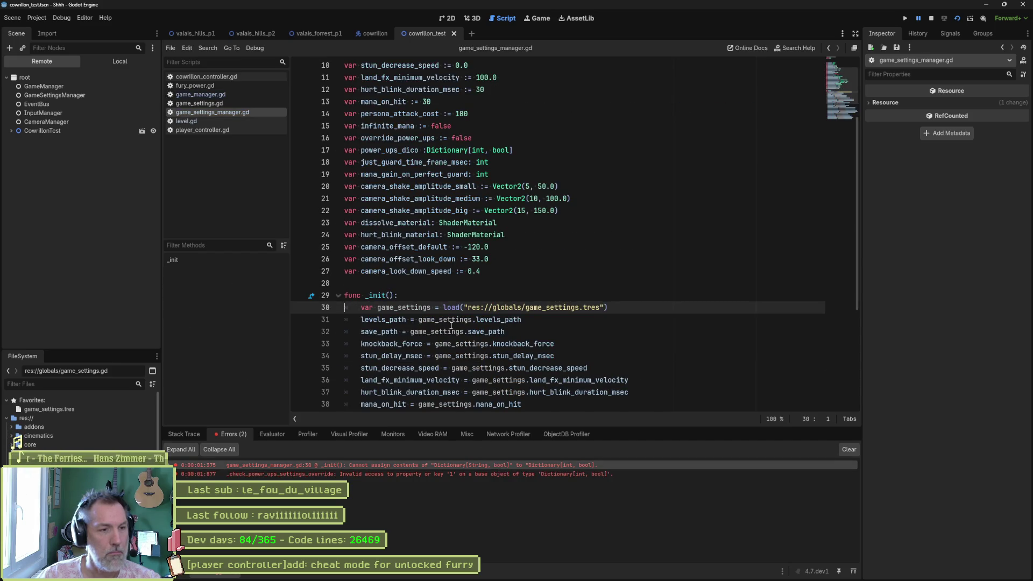
- Highlight game_settings usages and read the documentation for load() before returning to the script
double_click(423, 307)
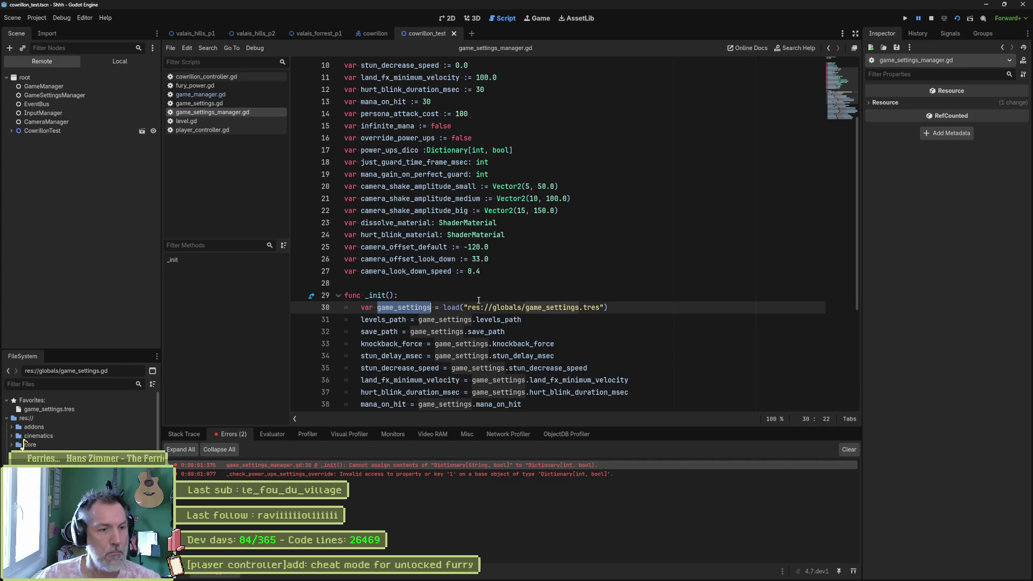
left_click(526, 307)
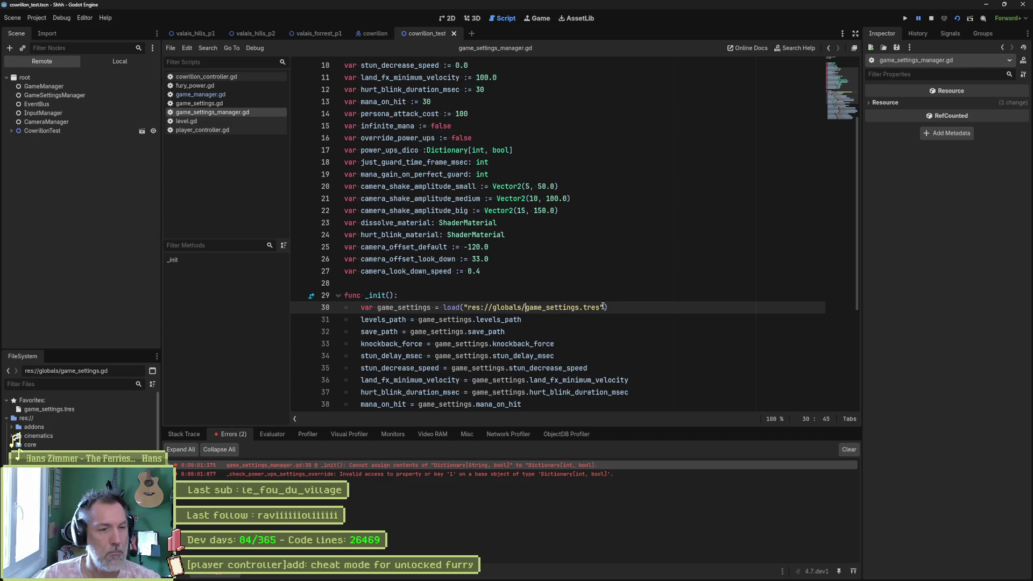
left_click(460, 307, "ctrl")
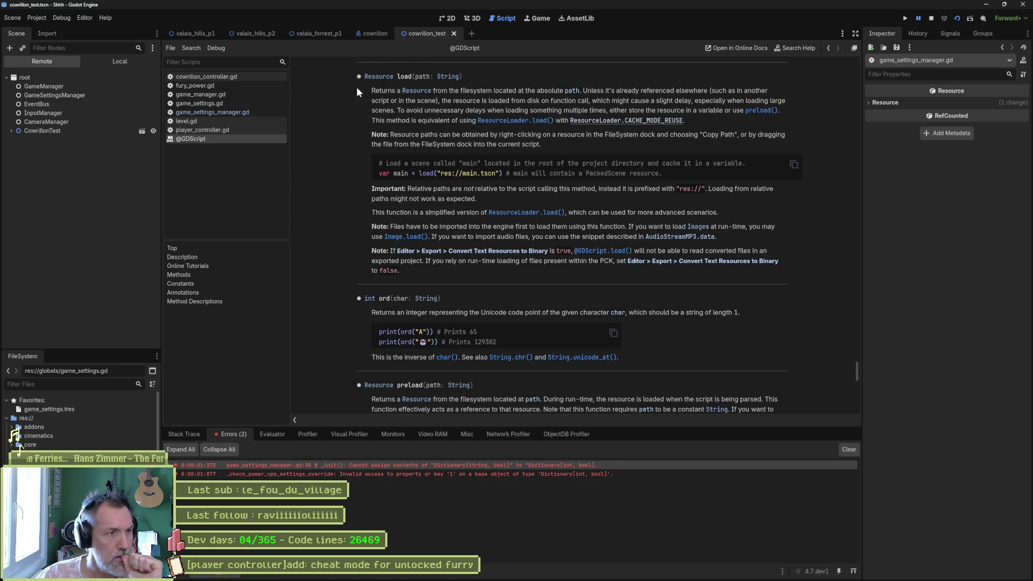
left_click(225, 114)
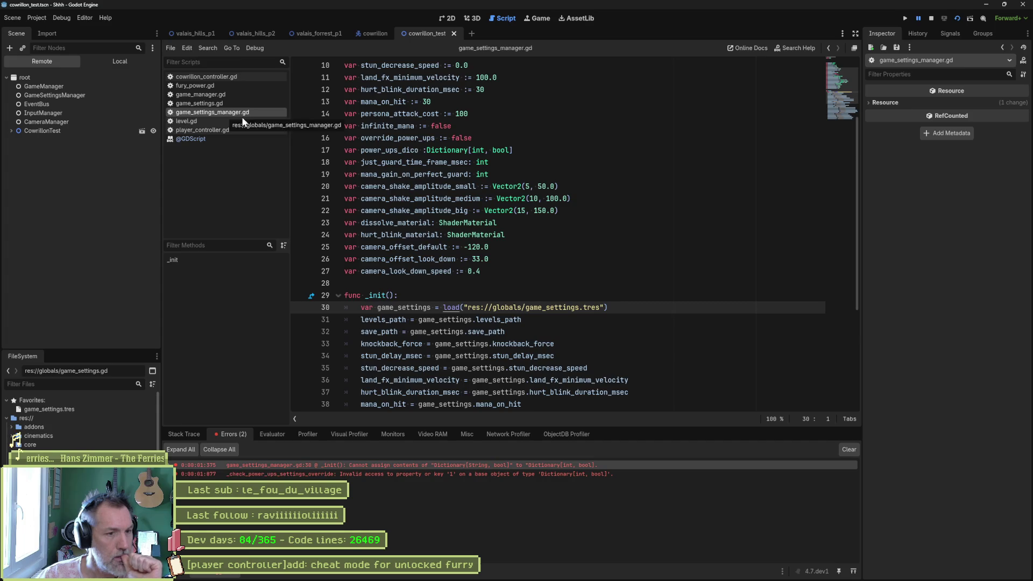
- Select the line loading game_settings.tres and switch to the Gemini chat
scroll(556, 218, "down", 2)
scroll(556, 218, "down", 2)
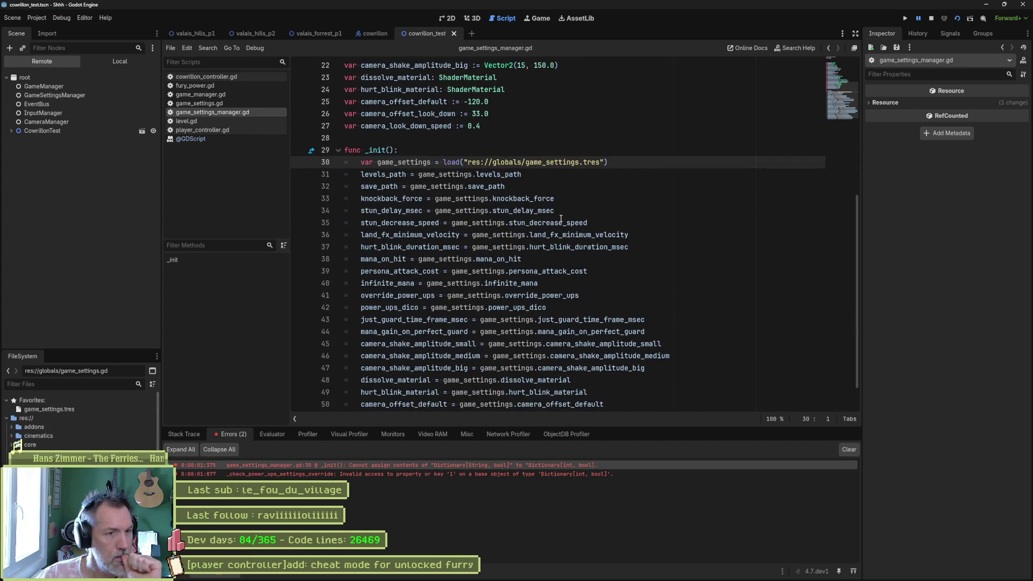
left_click(621, 161)
key("shift+Up")
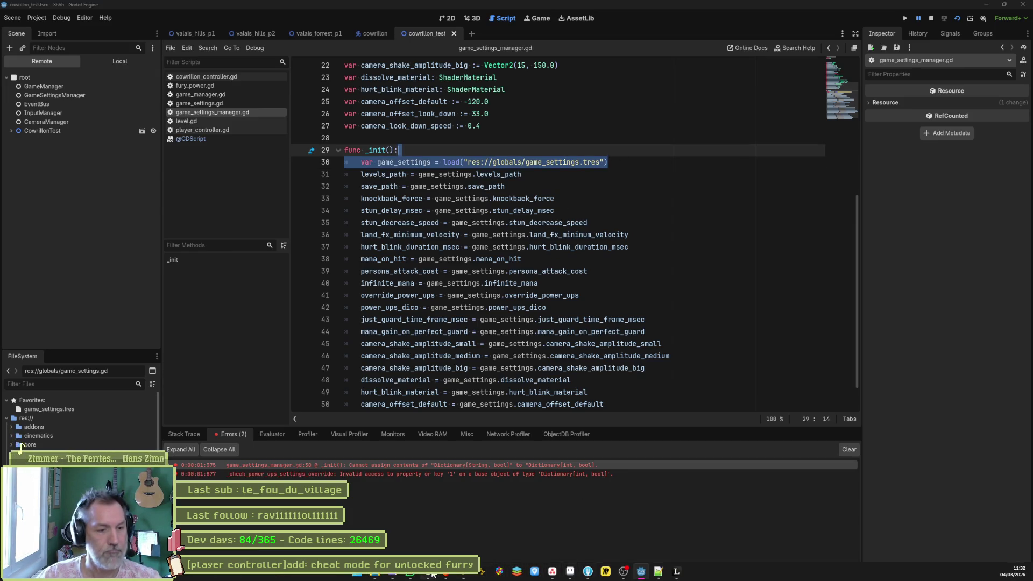
left_click(434, 575)
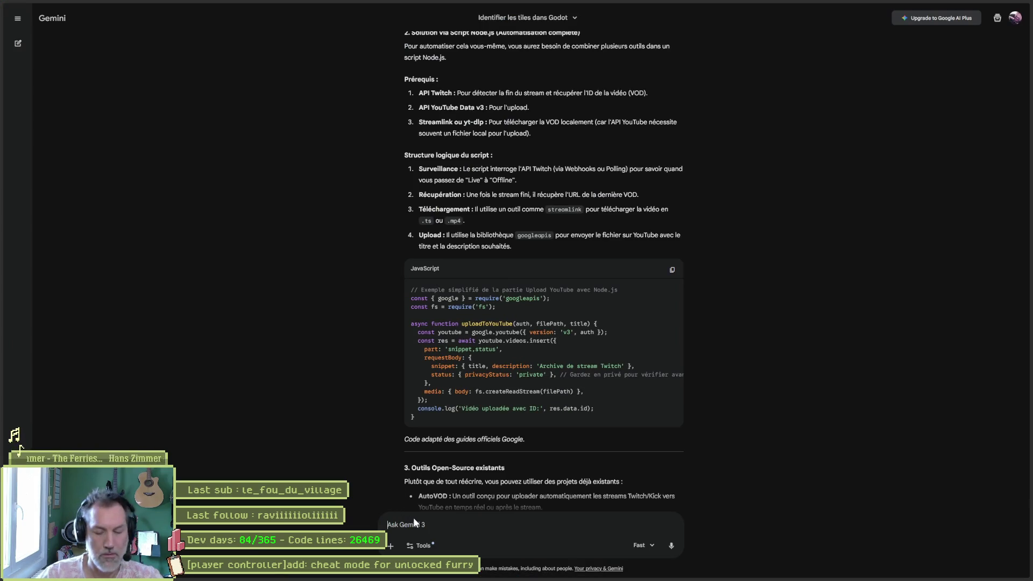
- Write the French question about the failed Dictionary[int, bool] conversion and paste the load line below
type("dans mon projet godo")
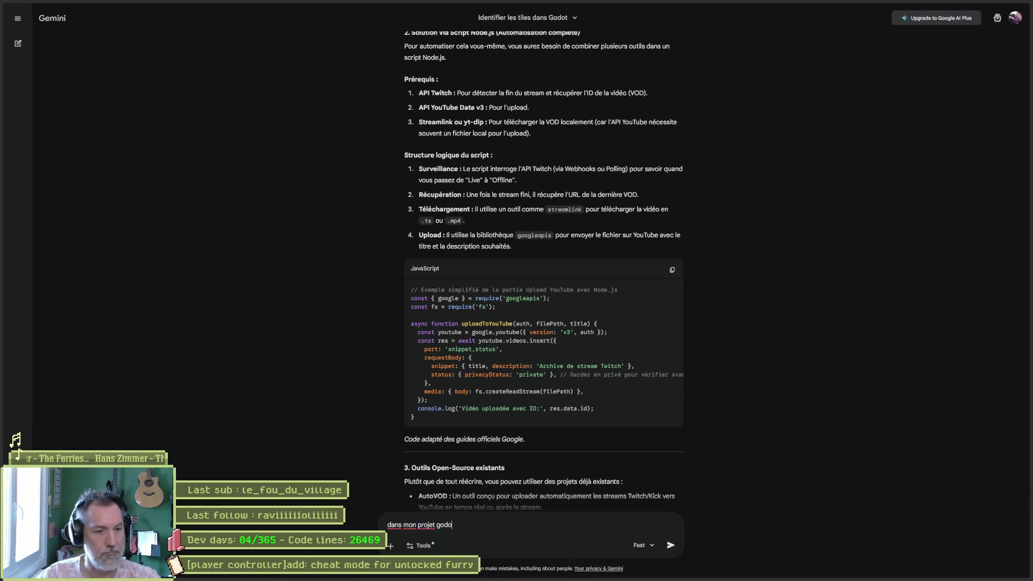
type(", j'utilise une resource pour les settings de mon jeu. ")
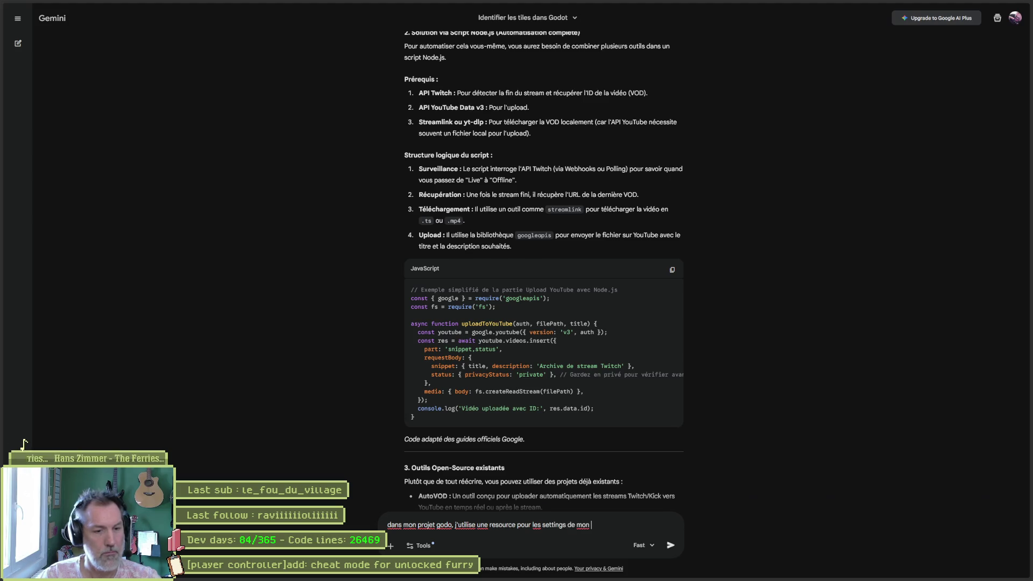
type("je peux modifier un dictionnaire ")
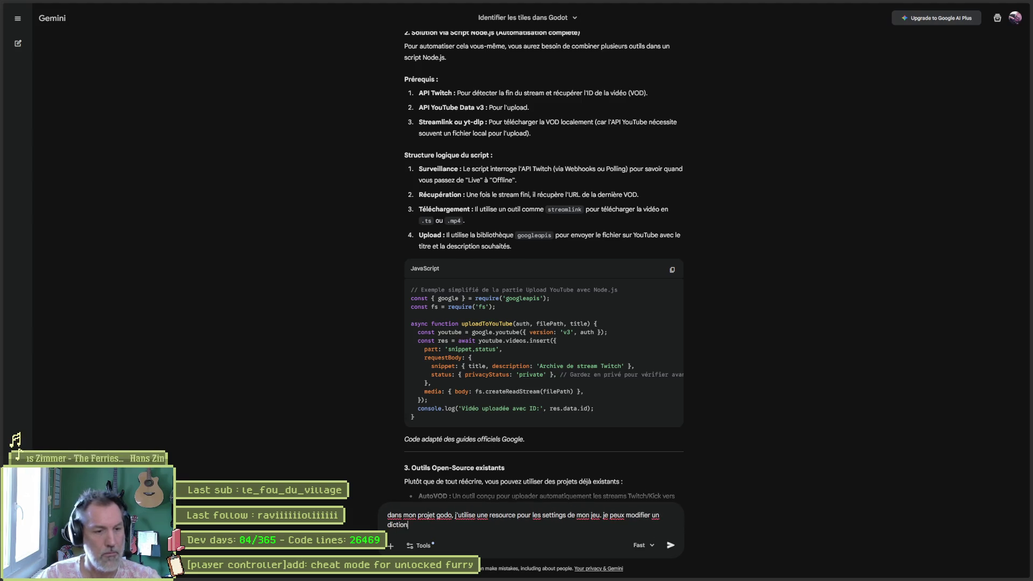
type("exporte dans le")
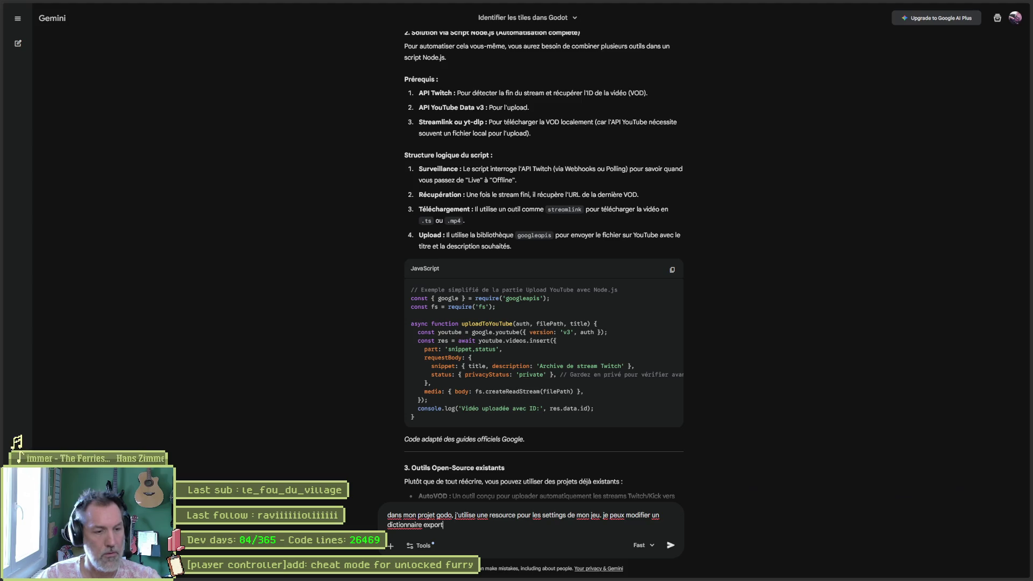
type("s resources depuis l")
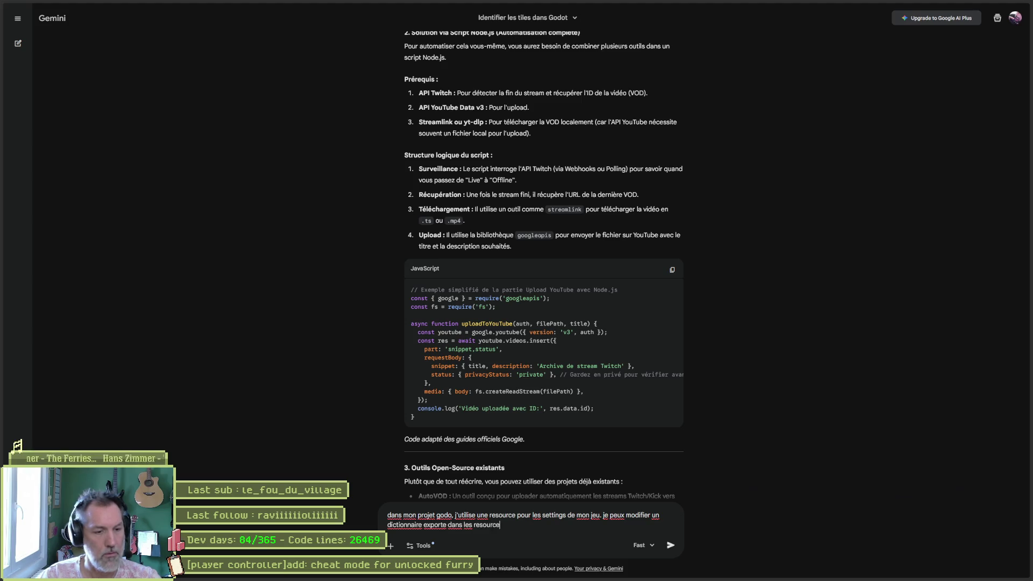
type("e")
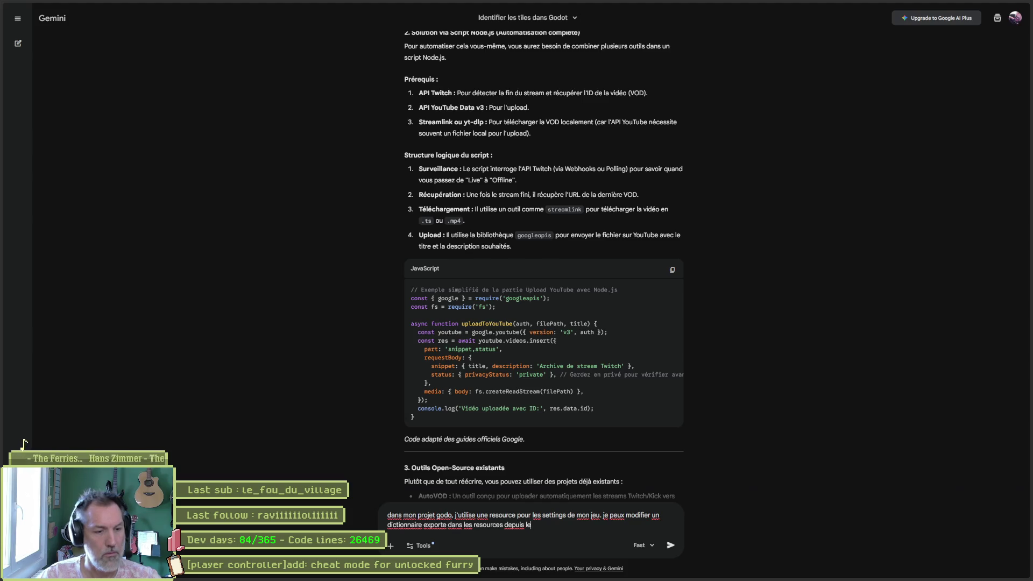
type("diteur pour par e")
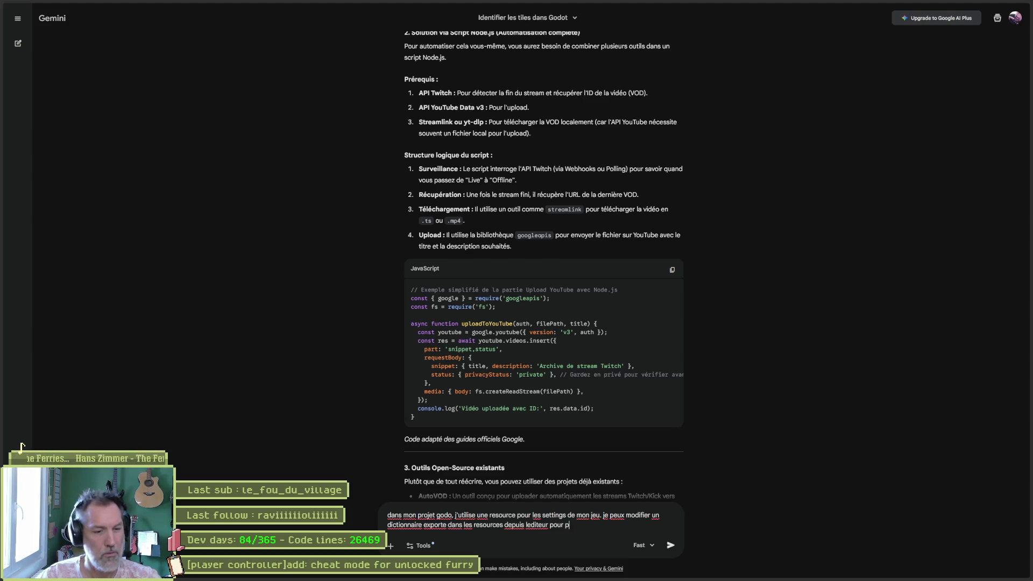
type("xemple, a")
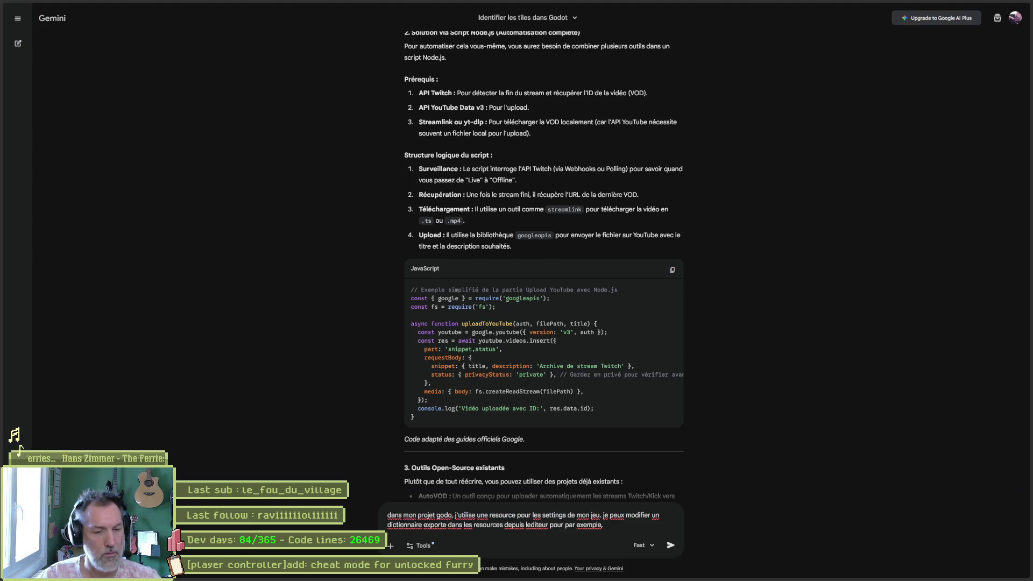
type("ctiver un power up ")
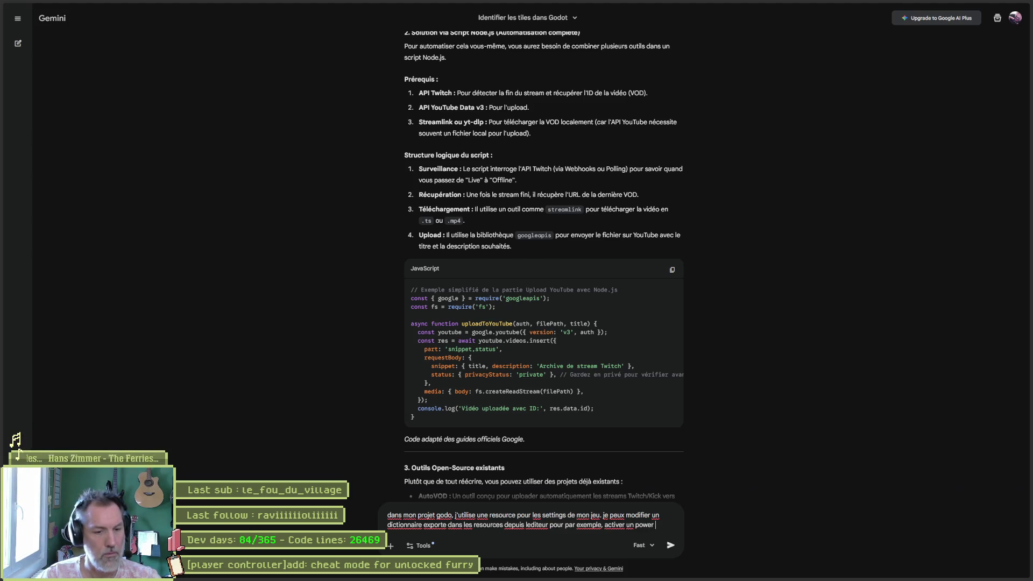
type("des le deu")
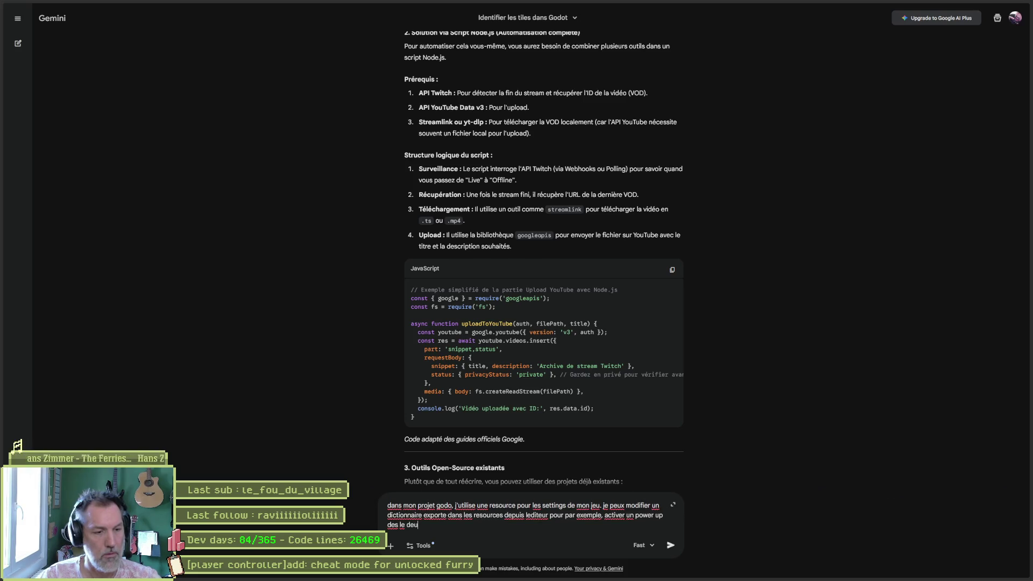
key("BackSpace")
type("but. j'ai")
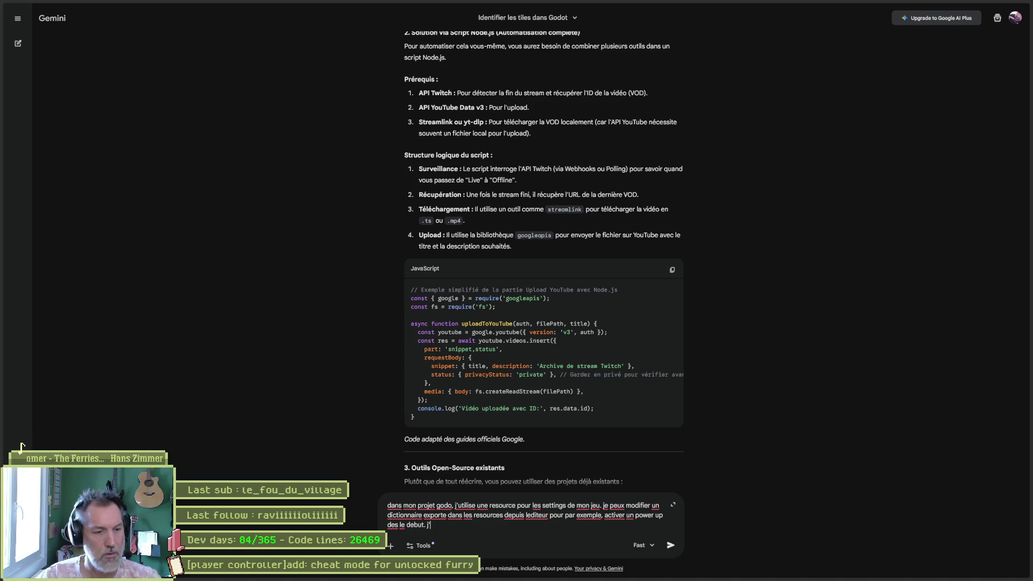
type(" bien mis true d")
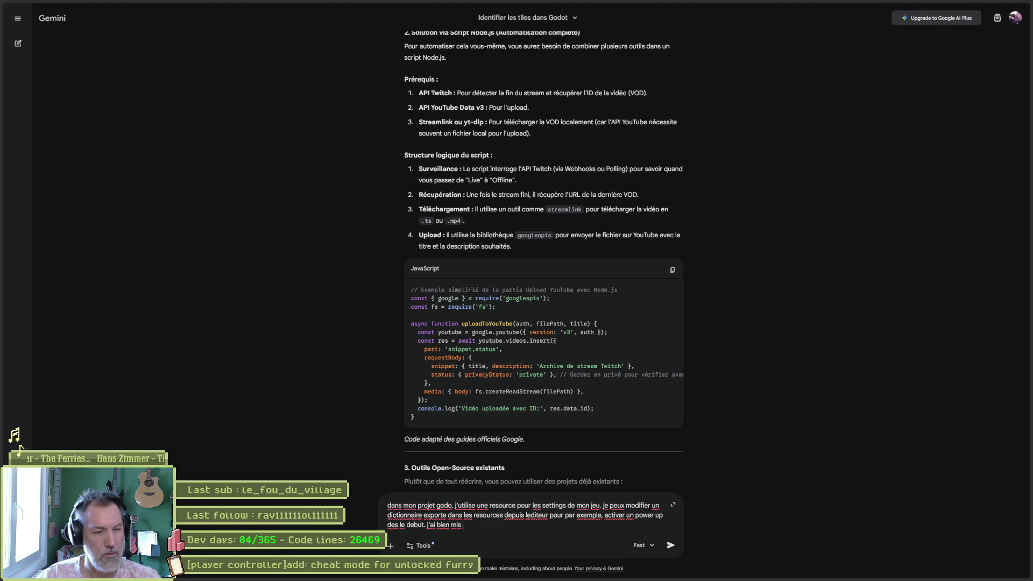
type("ans la cled e")
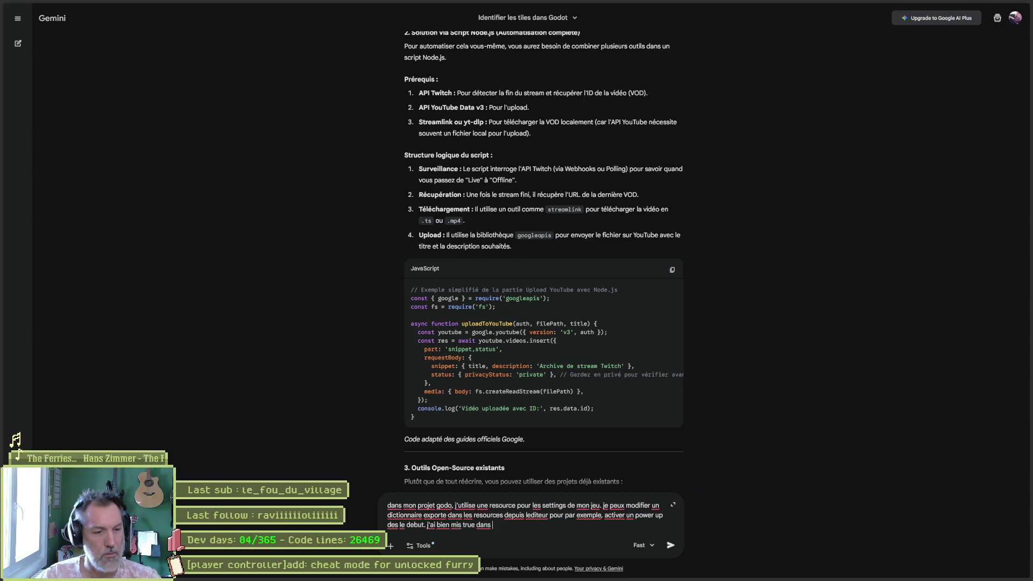
key("BackSpace")
key("BackSpace")
key("BackSpace")
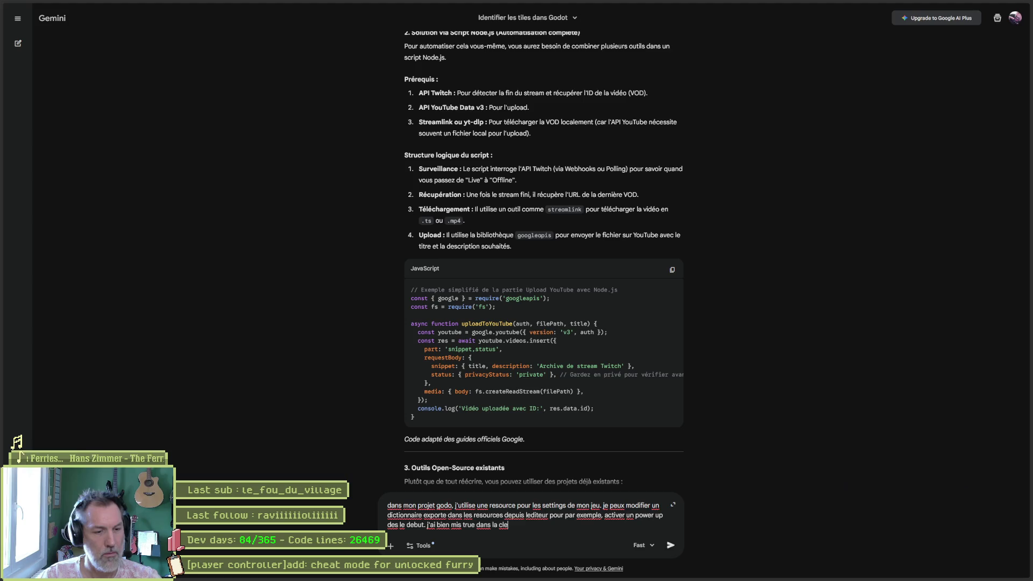
key("BackSpace")
key("BackSpace")
key("BackSpace")
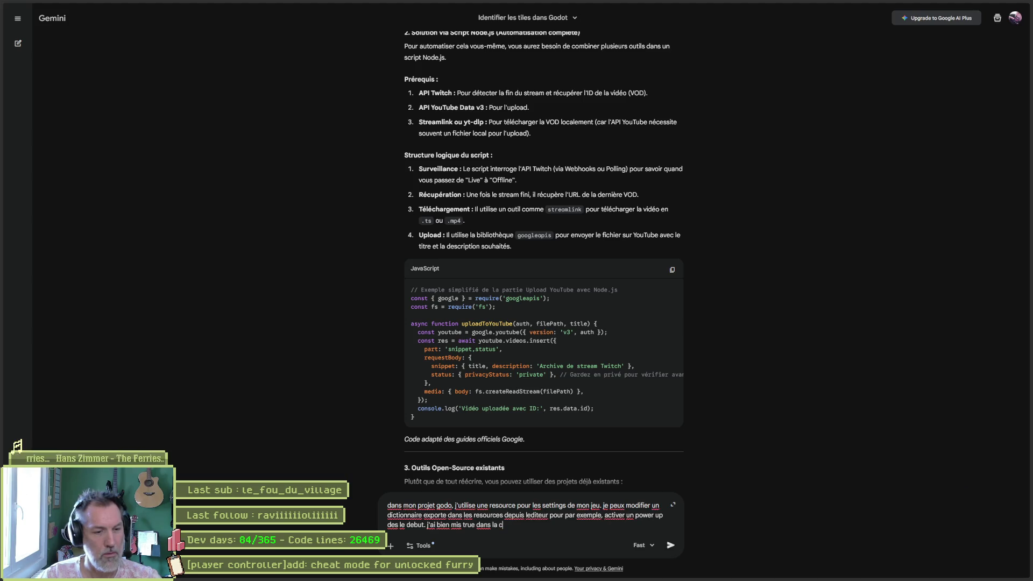
type("aleur du dicti")
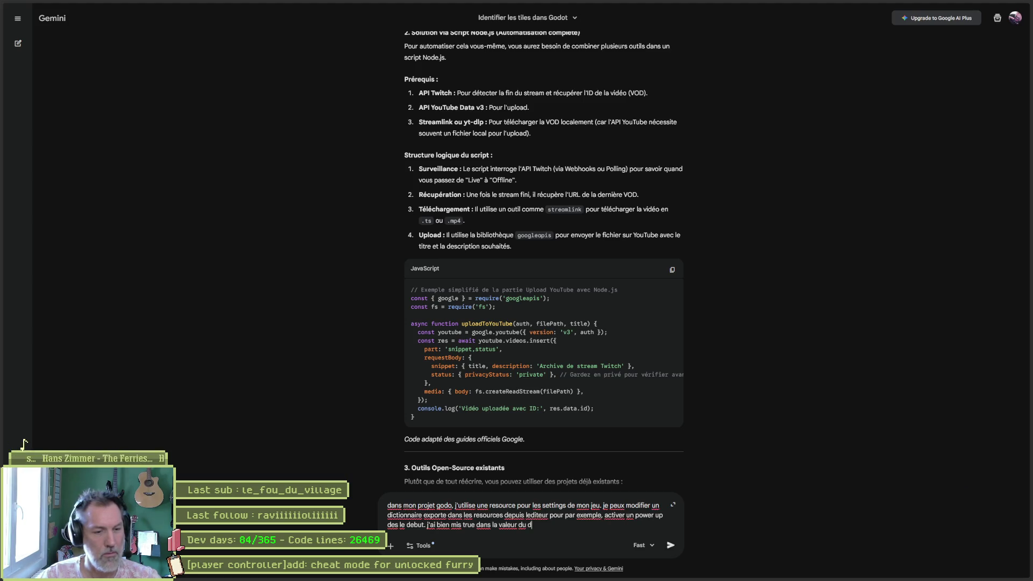
type("onnaire mais a")
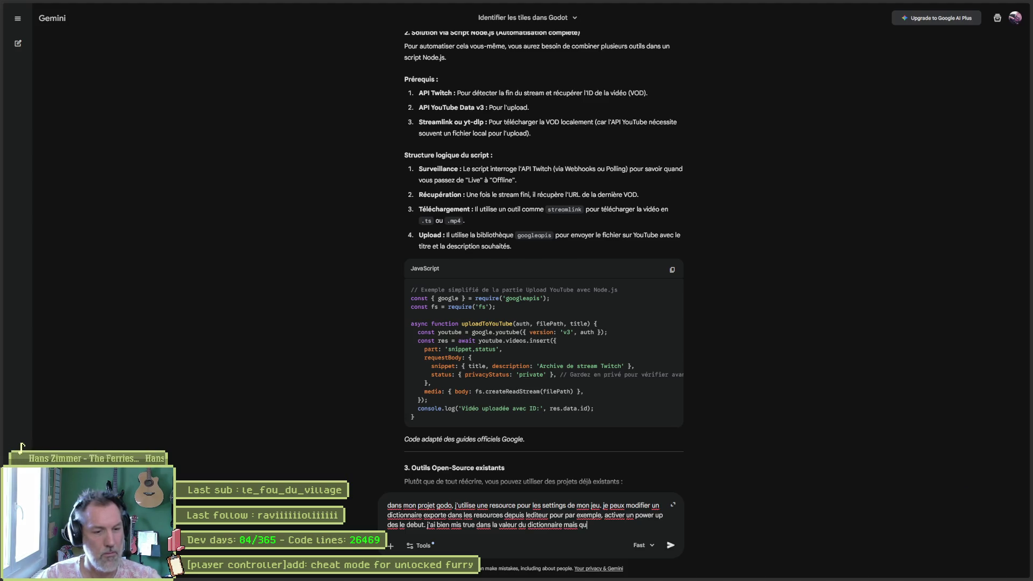
type("ntime, il me dit")
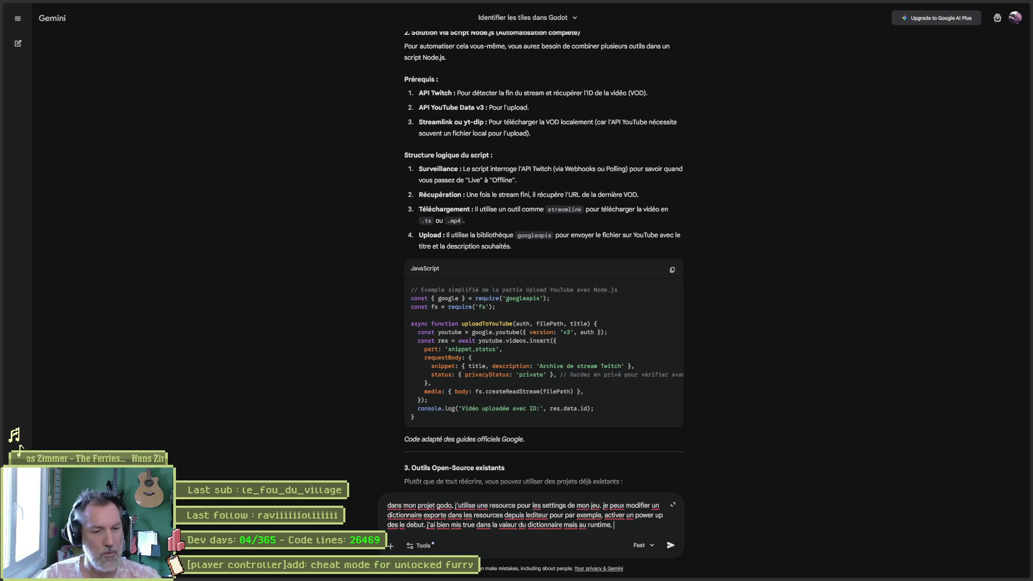
type(" qu")
type("ne peut pas convertir")
type(" un")
type("ictionnary")
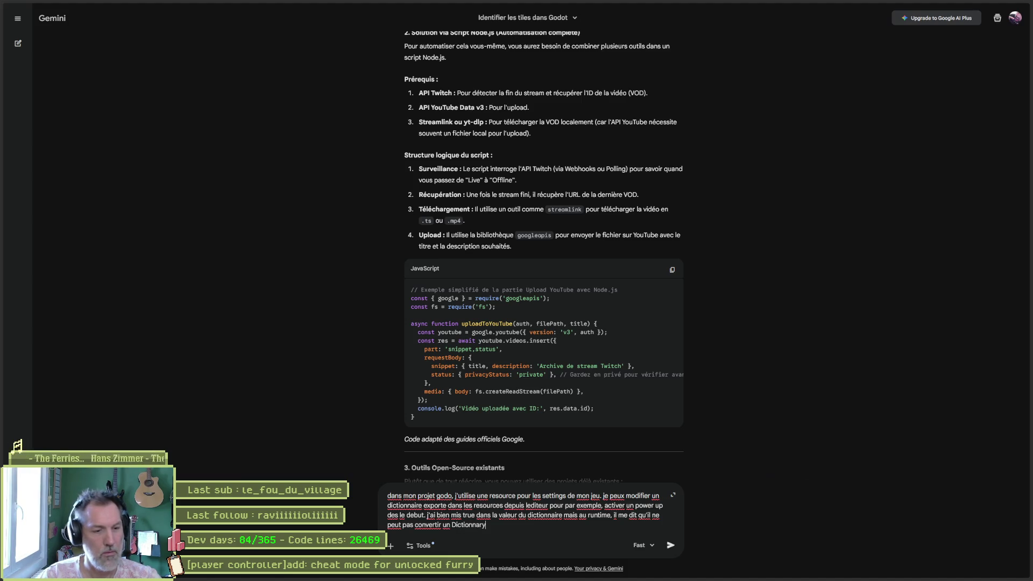
type("[")
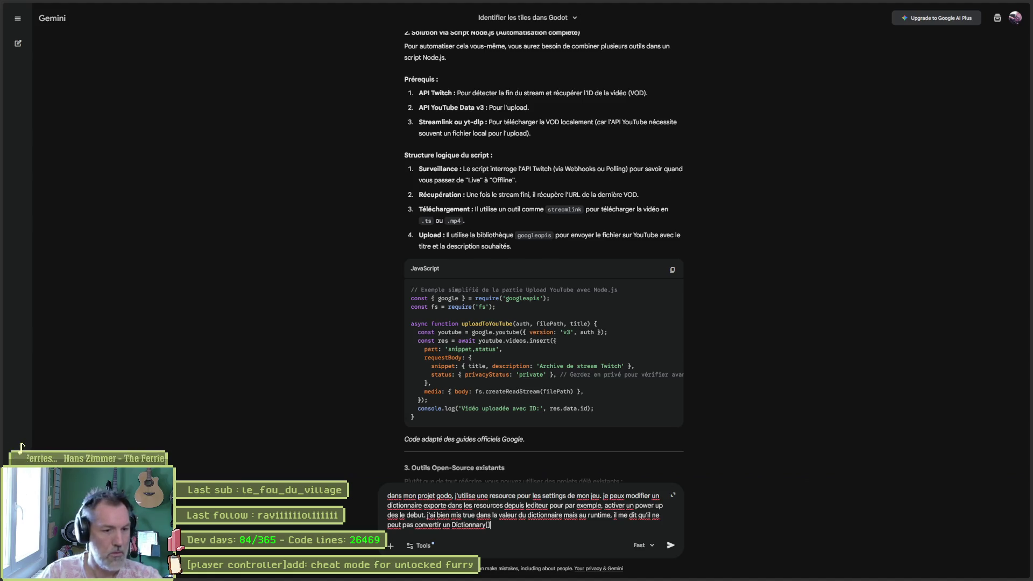
type("ng, boo")
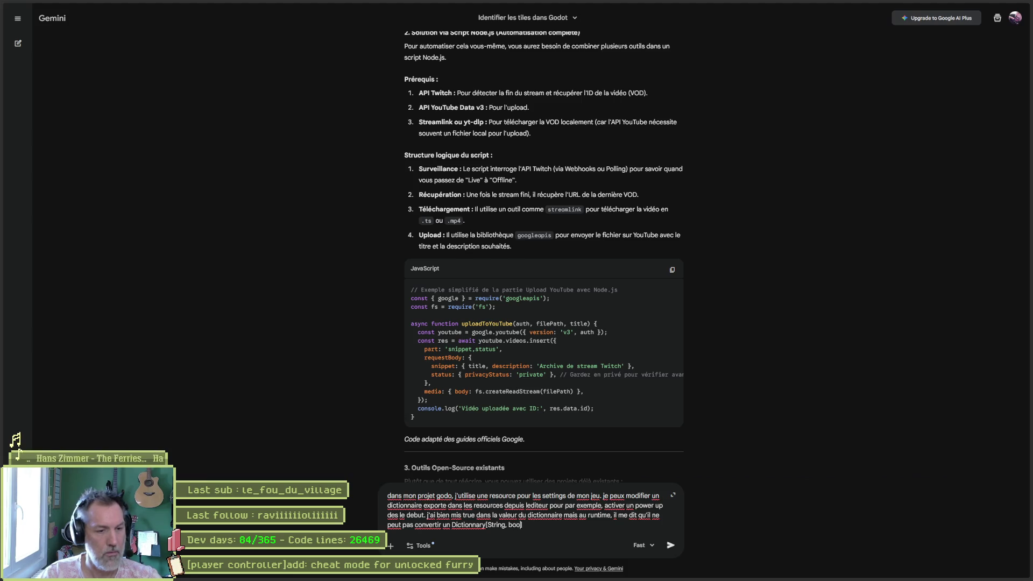
type(" vers u")
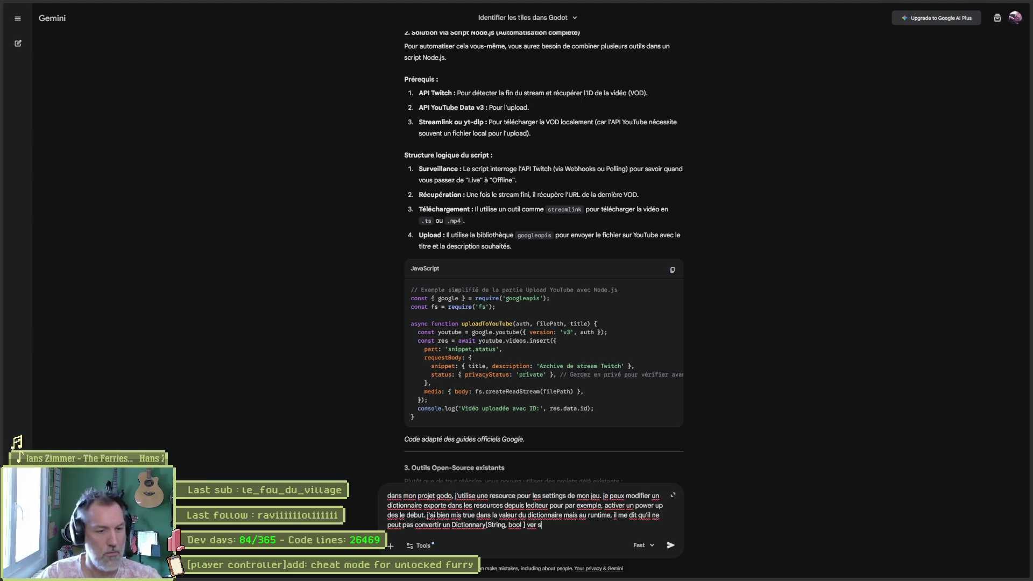
type("ictionnary[]")
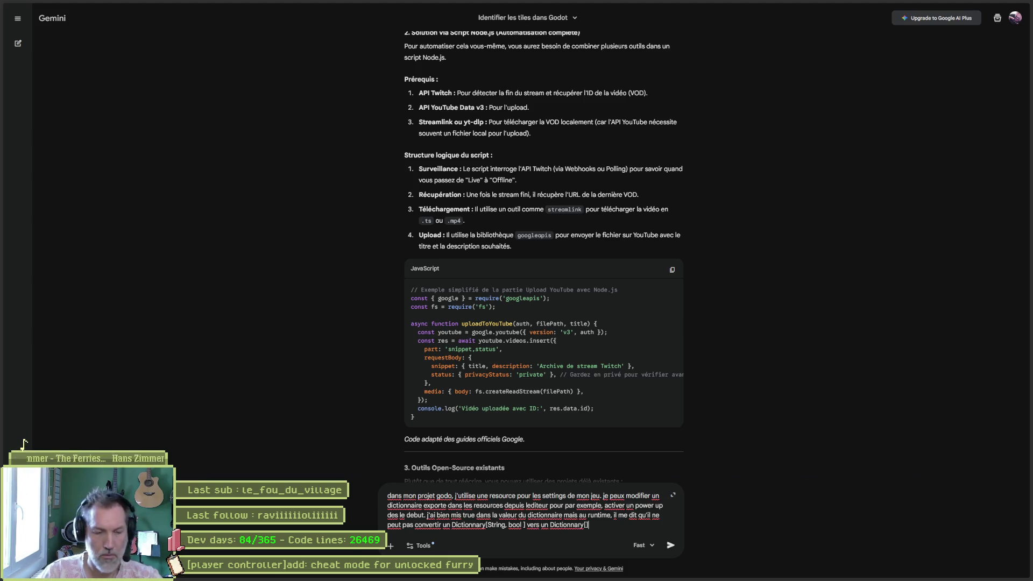
type("int, bool")
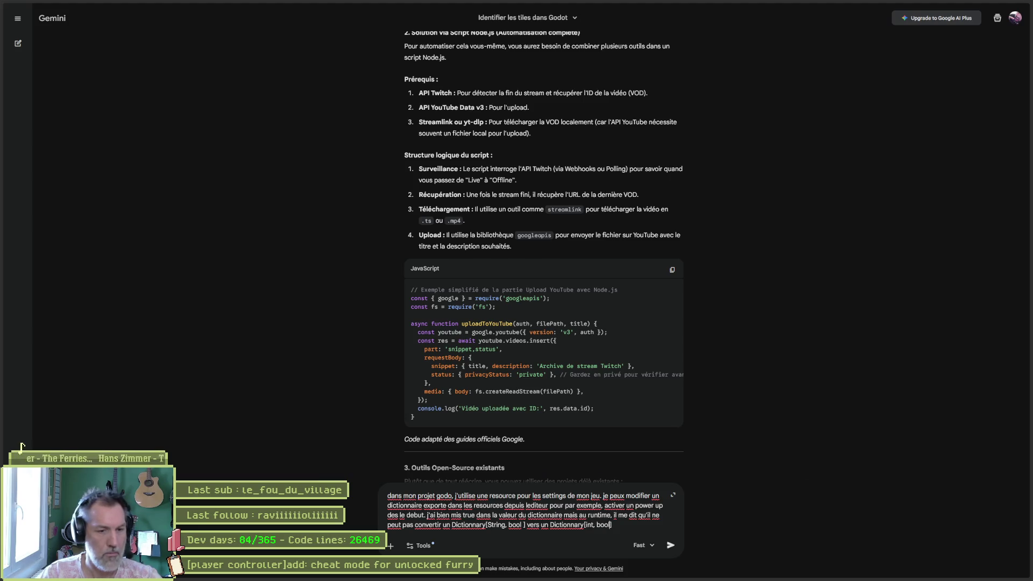
key("shift+Return")
key("shift+Return")
type("var game_settings = load(\"res://globals/game_settings.tres\")")
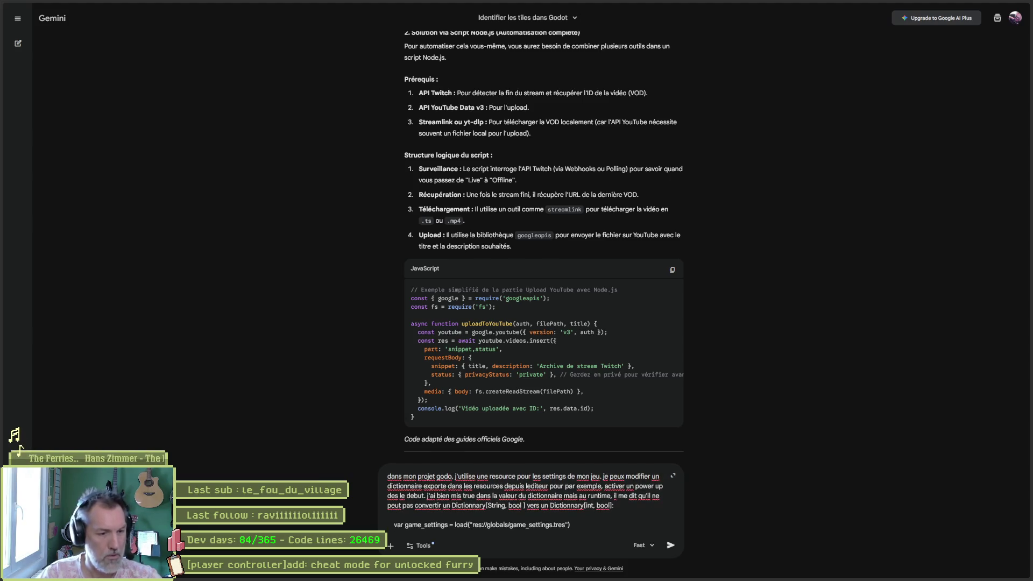
- Send the dictionary question to Gemini and get its String-versus-int key explanation
key("Return")
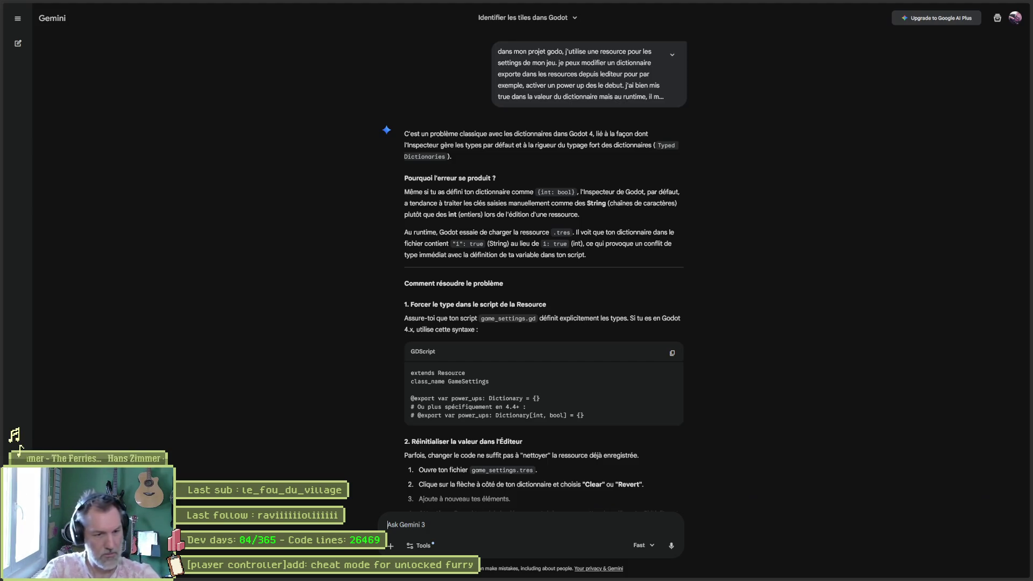
key("alt+Tab")
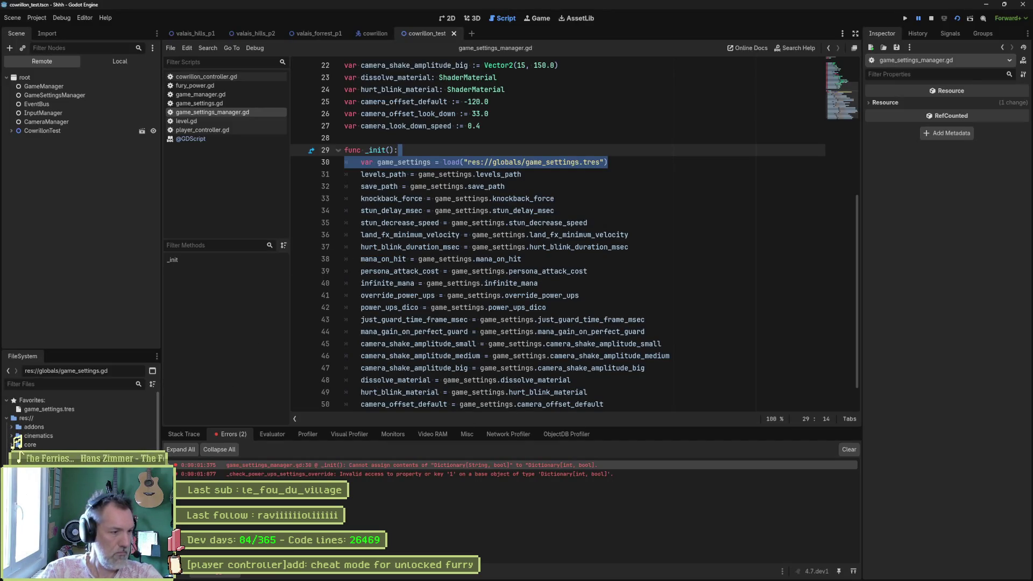
- Check game_settings.tres's dependencies, including game_settings.gd, then close the dependency list
right_click(86, 411)
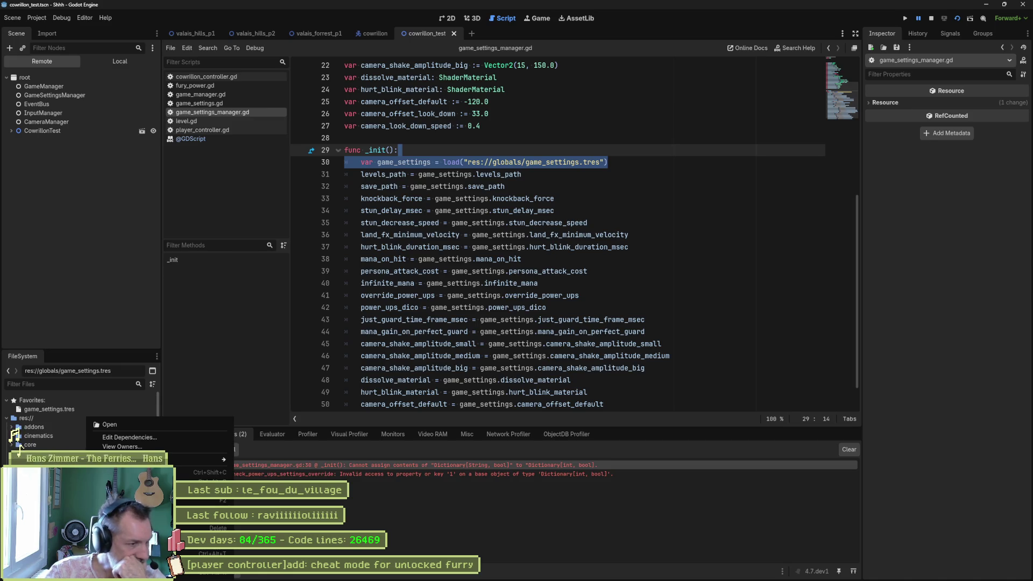
left_click(169, 438)
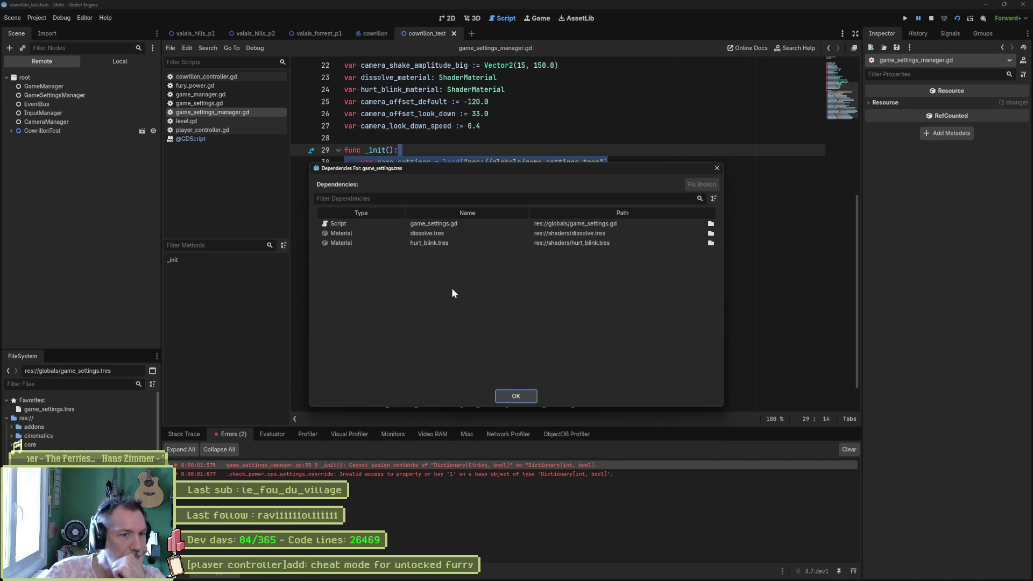
left_click(437, 225)
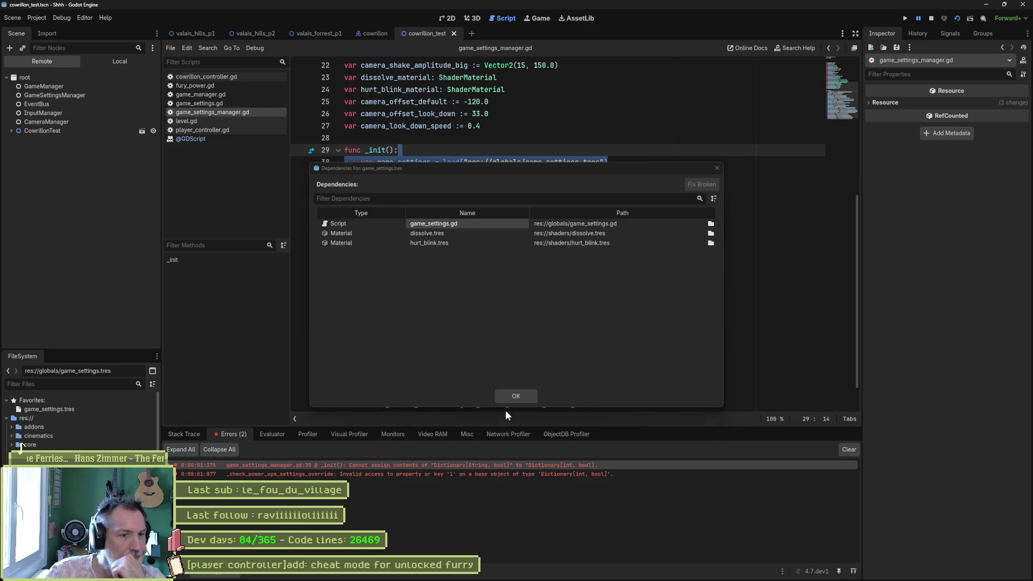
left_click(509, 393)
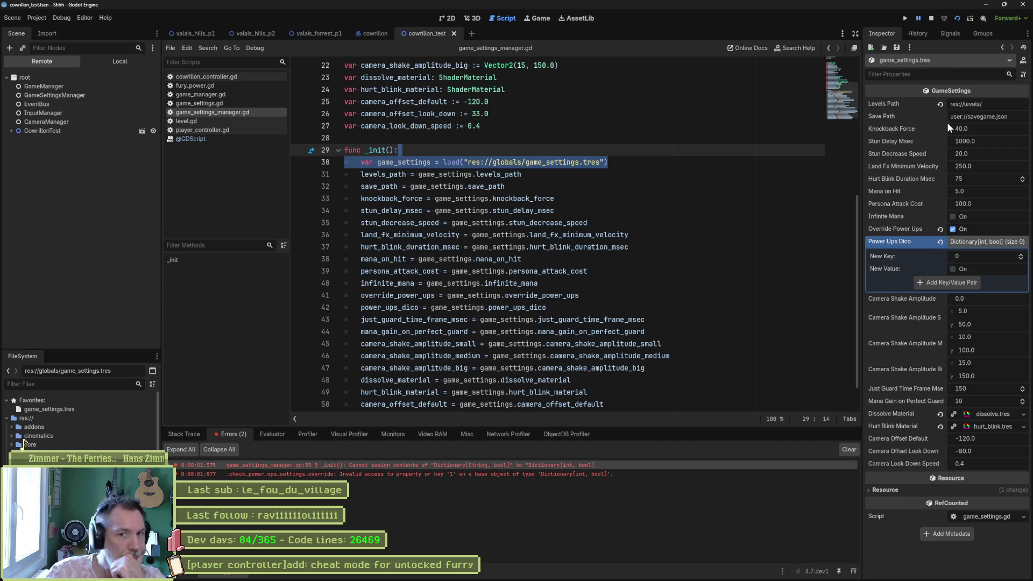
- Add a key 1 entry to Power Ups Dico, undoing and re-adding it, then save and run the game
left_click(943, 240)
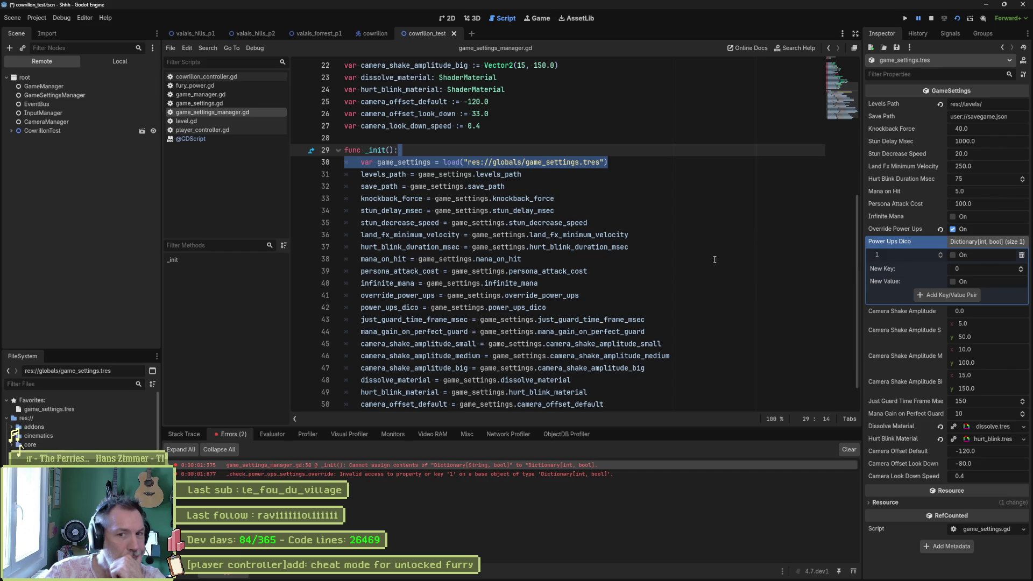
key("ctrl+z")
left_click(942, 241)
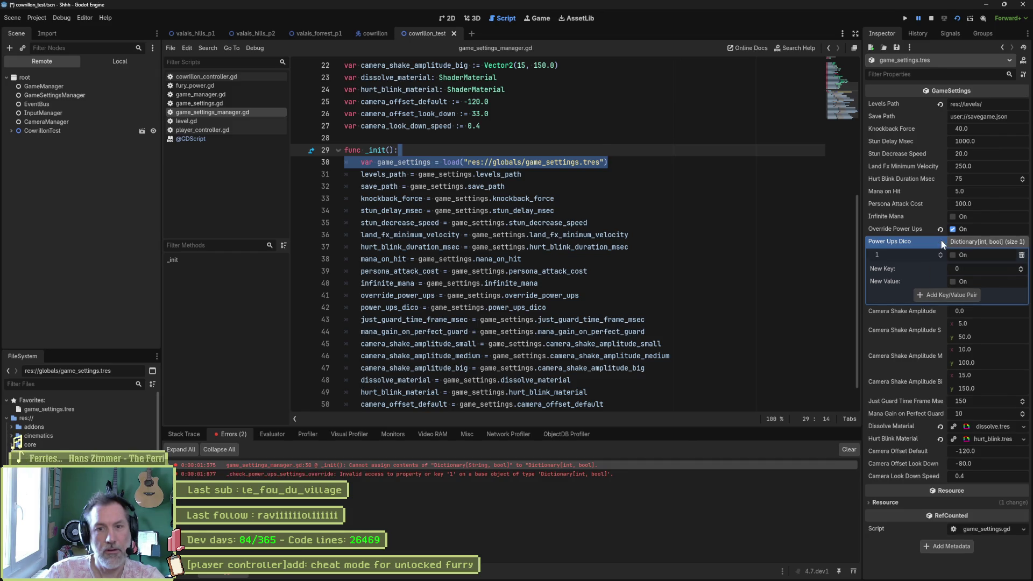
left_click(684, 281)
key("F6")
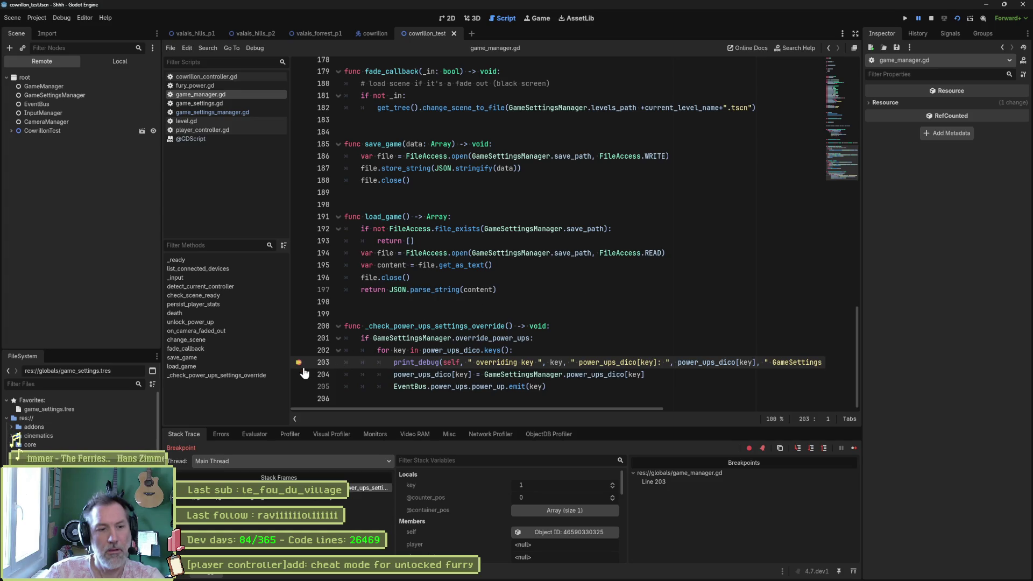
- Inspect power_ups_dico at the line 203 breakpoint, step over, continue, and stop the game
scroll(554, 521, "down", 2)
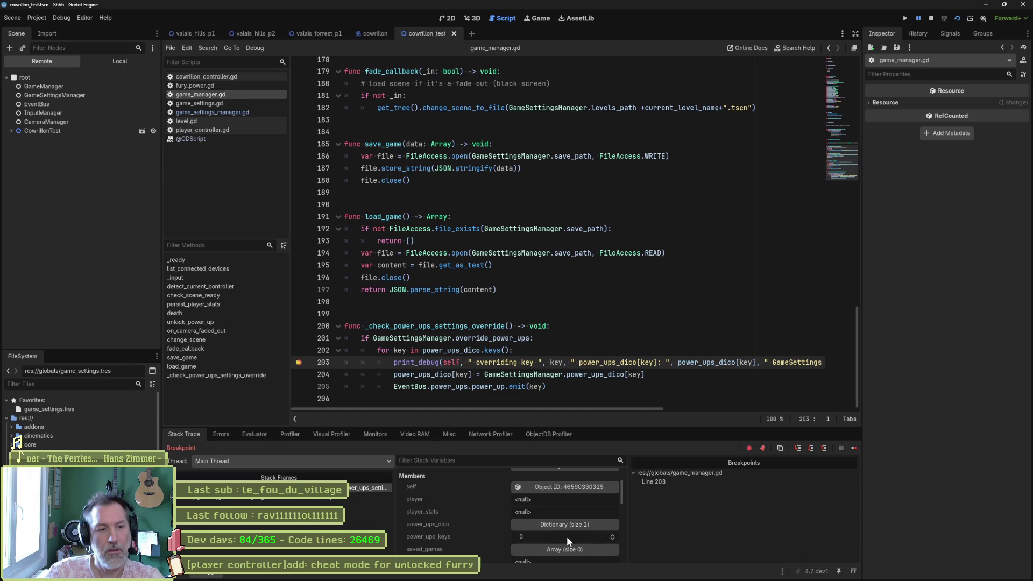
left_click(564, 525)
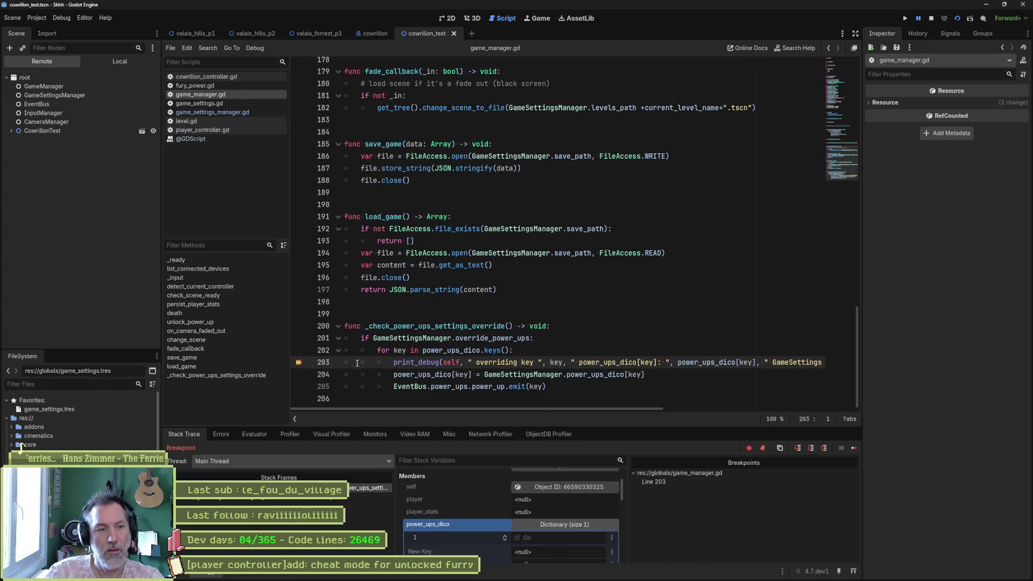
left_click(477, 363)
key("F10")
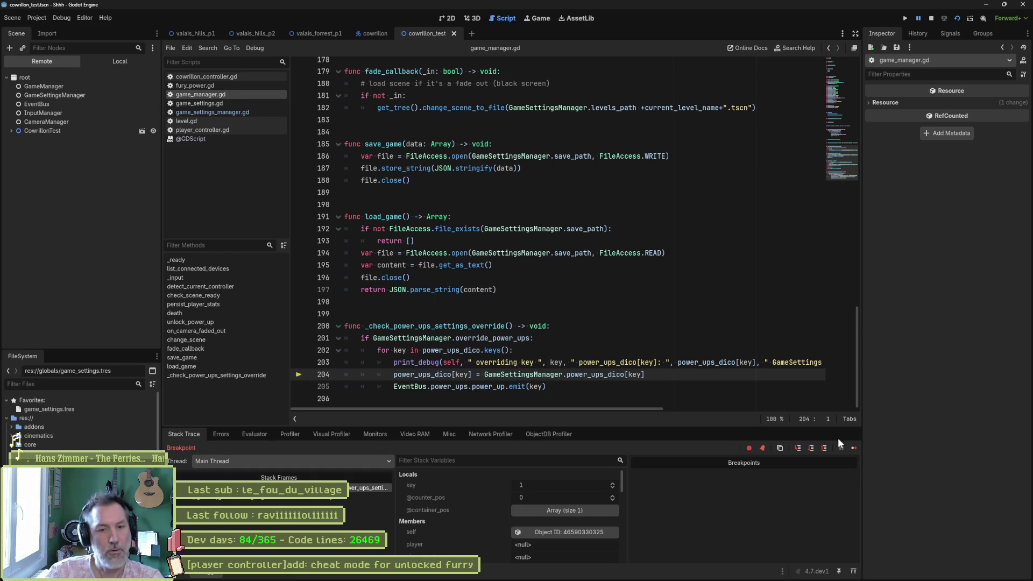
left_click(852, 448)
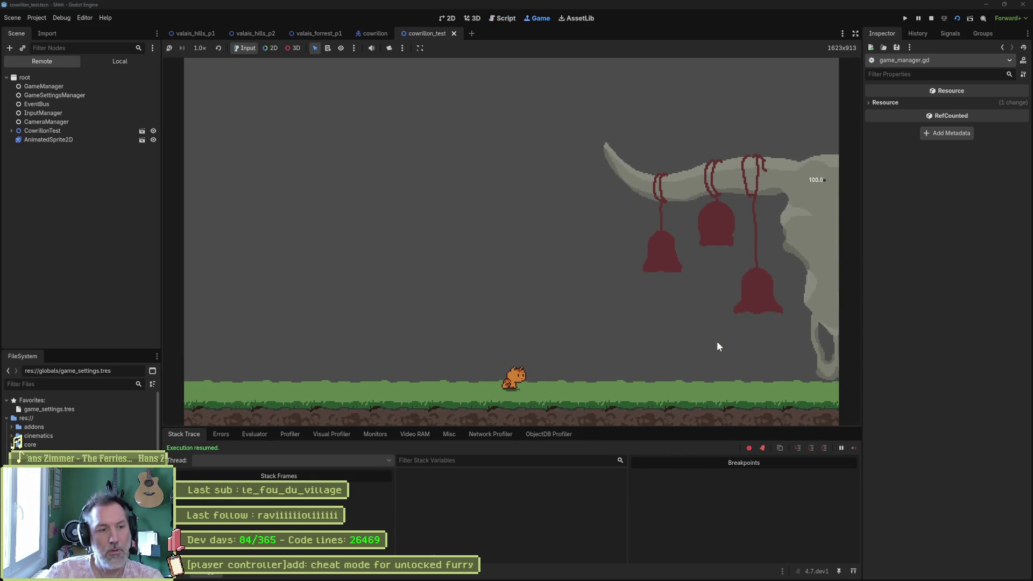
key("F8")
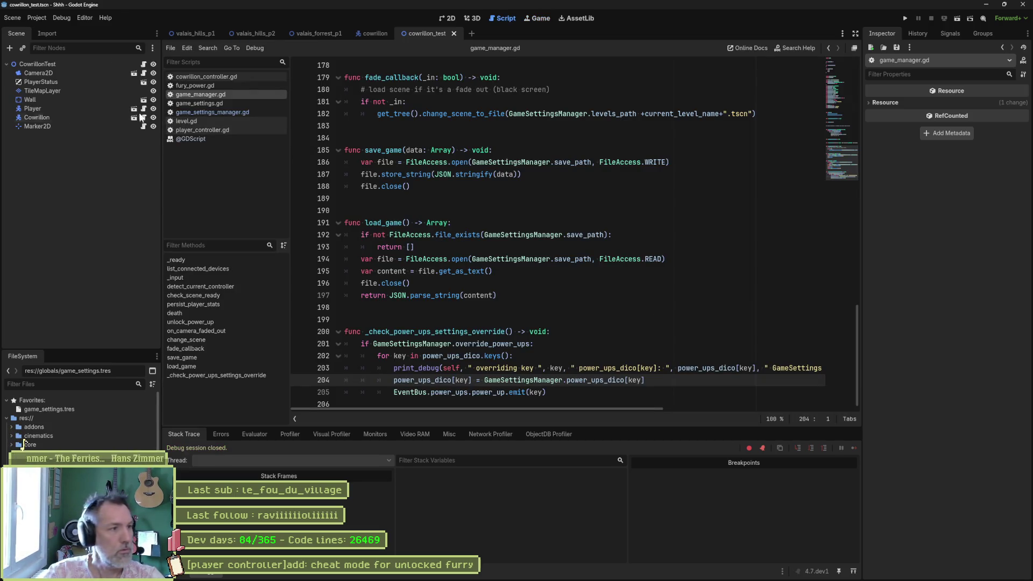
- Set Power Ups Dico key 1 to true, rerun to check the log, stop, and return to Gemini
left_click(76, 408)
left_click(953, 255)
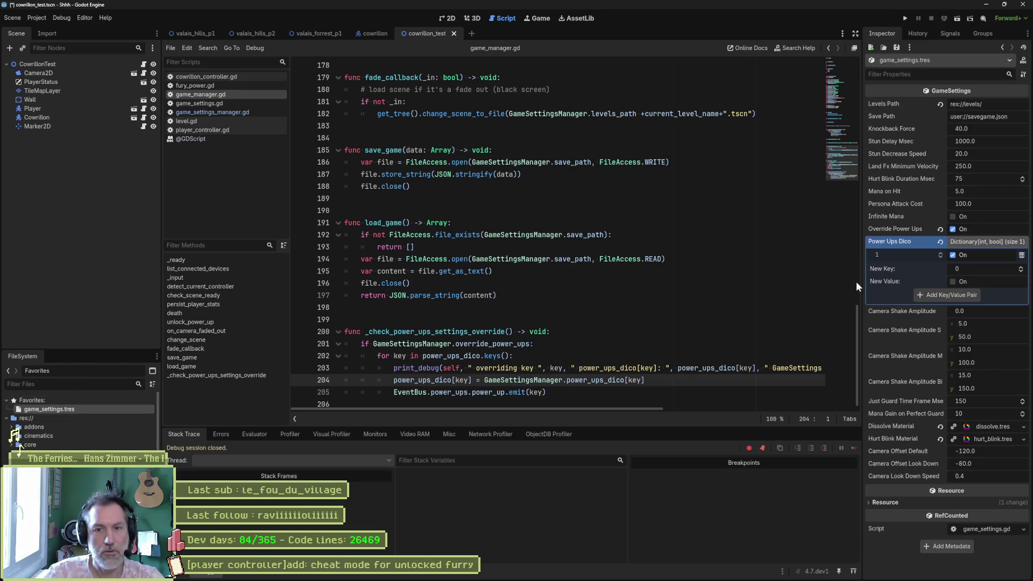
left_click(786, 283)
key("F6")
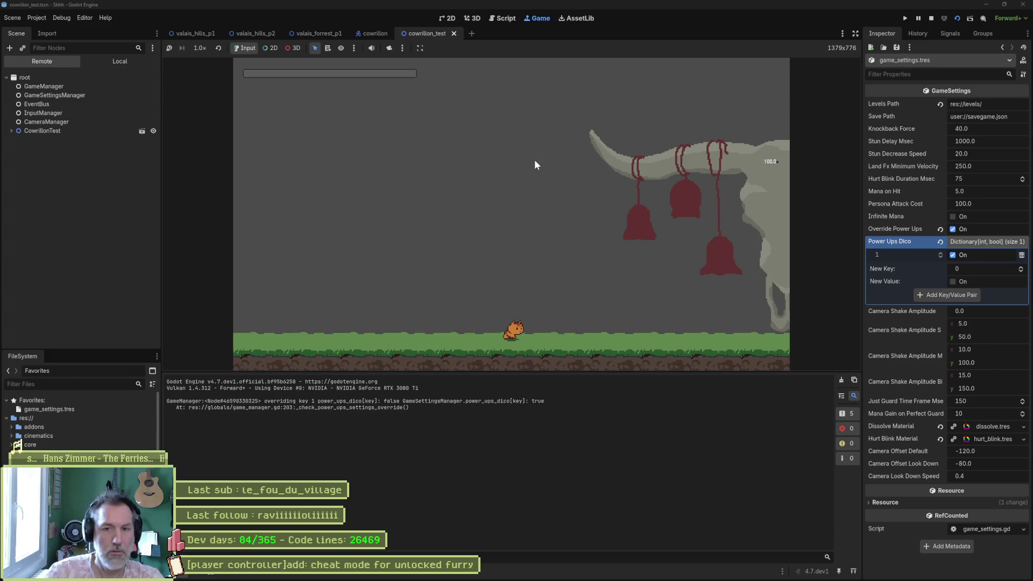
key("F8")
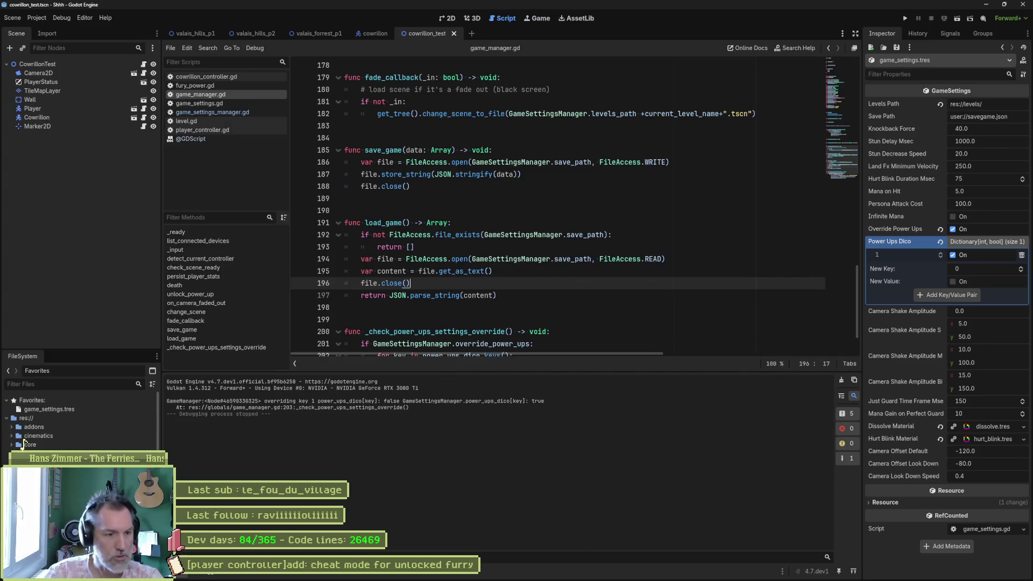
mouse_move(579, 576)
left_click(427, 572)
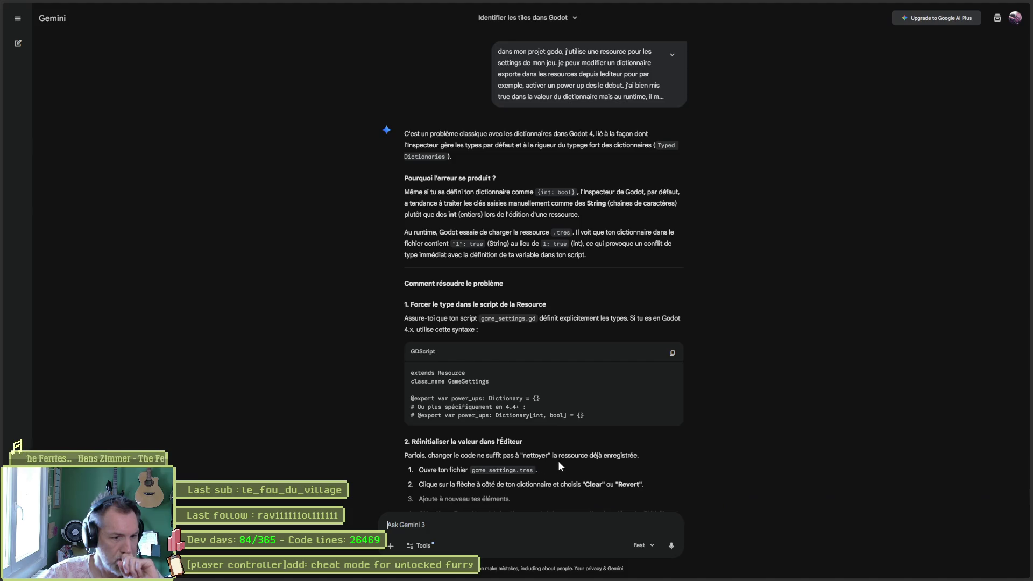
scroll(477, 475, "down", 1)
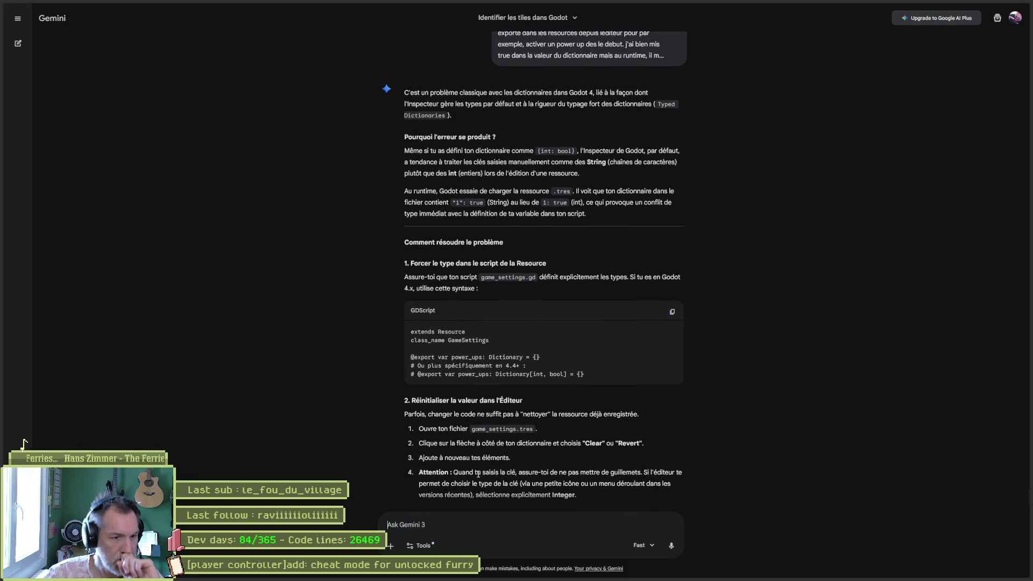
scroll(478, 474, "down", 1)
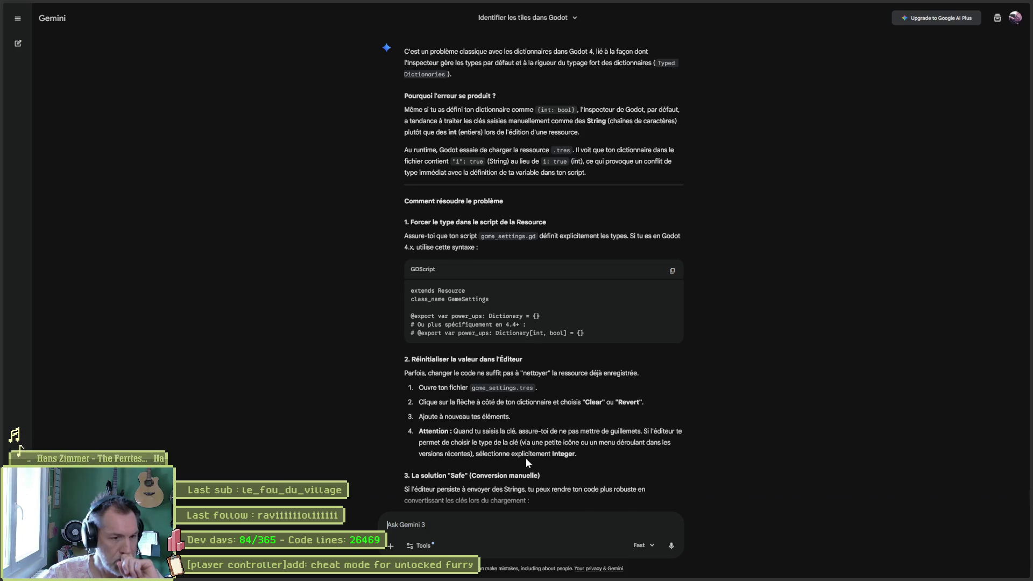
scroll(509, 477, "down", 4)
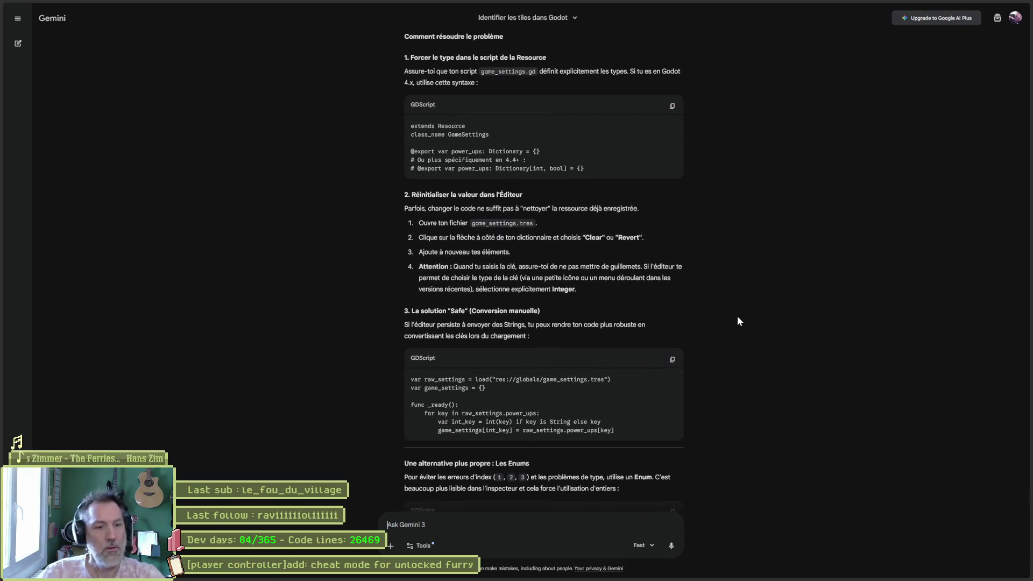
scroll(601, 447, "down", 2)
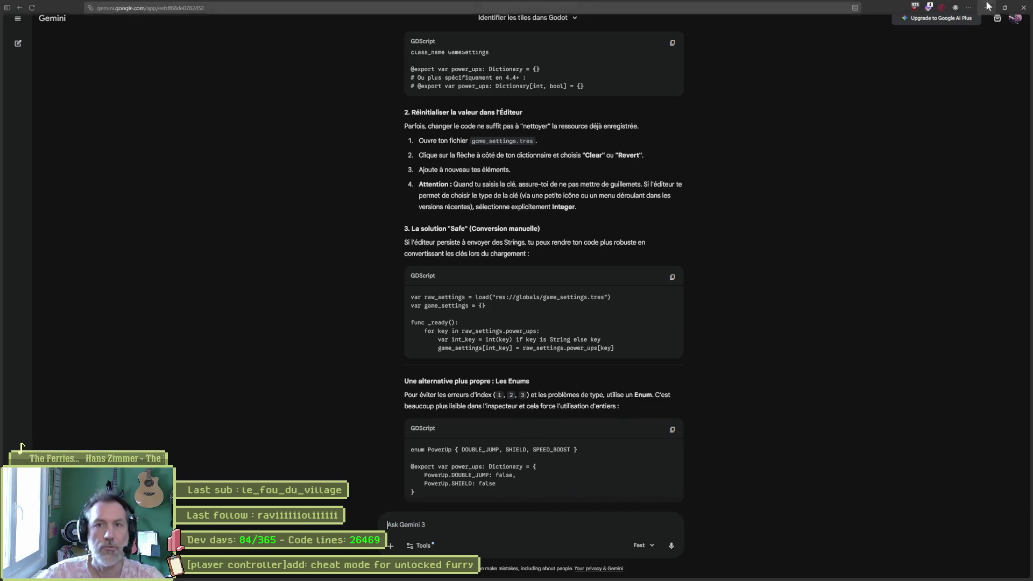
left_click(992, 2)
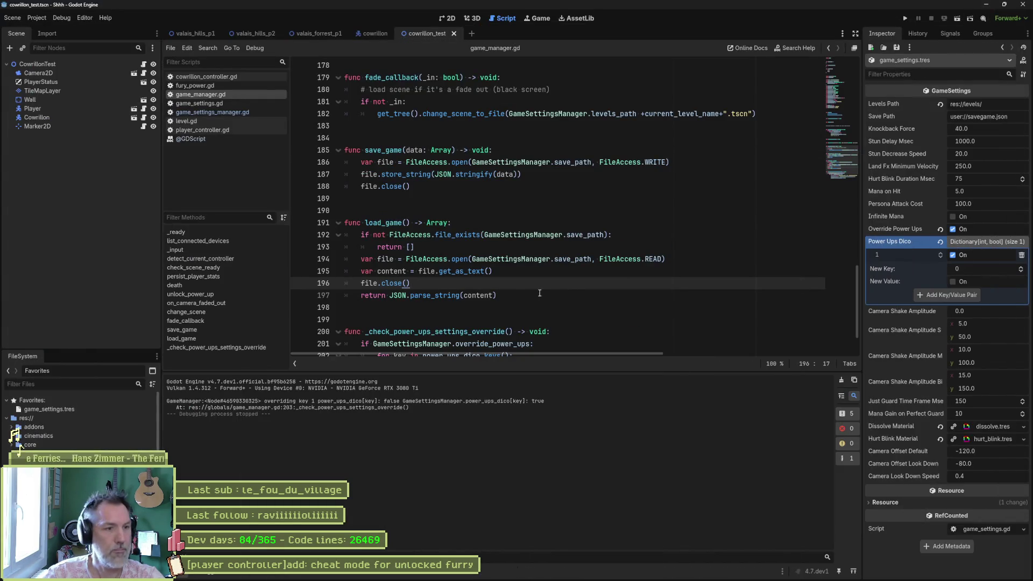
- Delete the print_debug line at 203 in _check_power_ups_settings_override
left_click(516, 271)
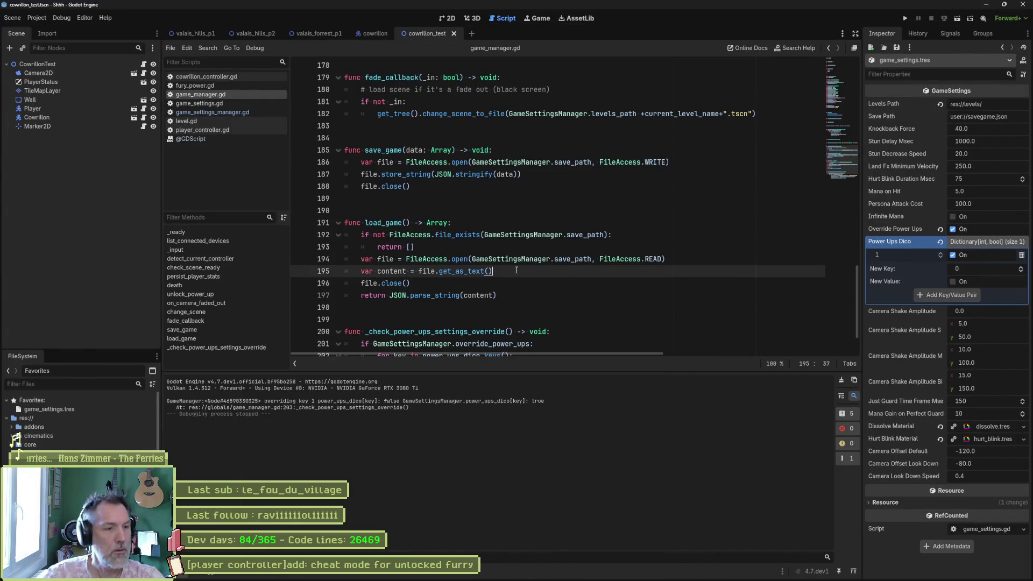
key("ctrl+alt+f")
scroll(471, 246, "up", 8)
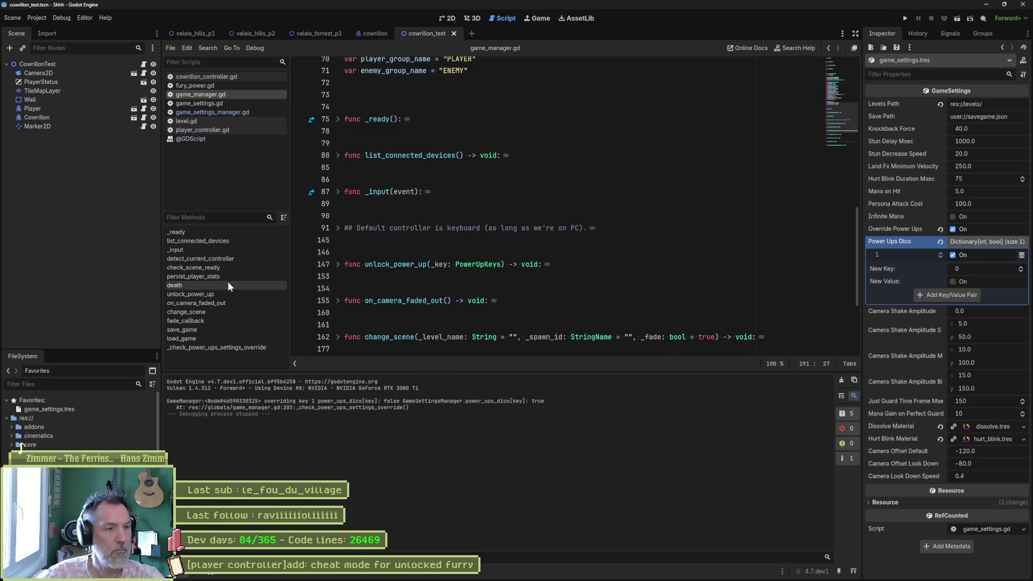
left_click(232, 347)
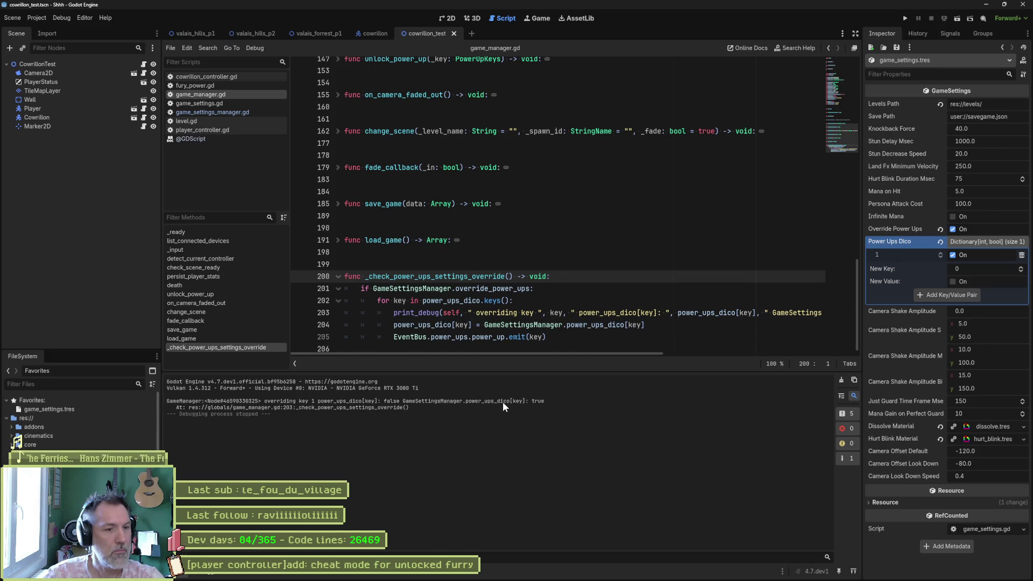
left_click(461, 318)
key("ctrl+shift+k")
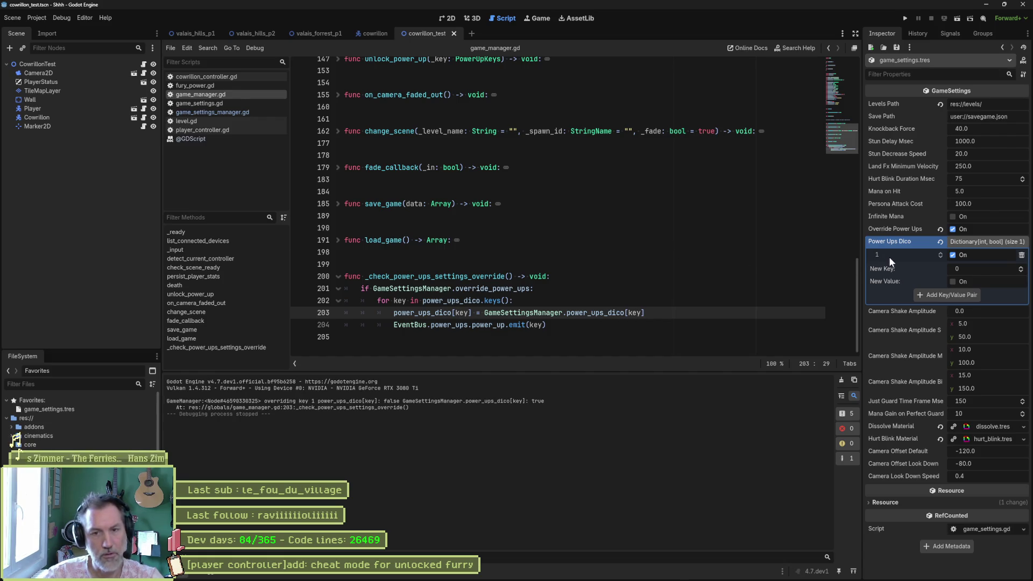
- Test-run the current scene once and stop it
key("F6")
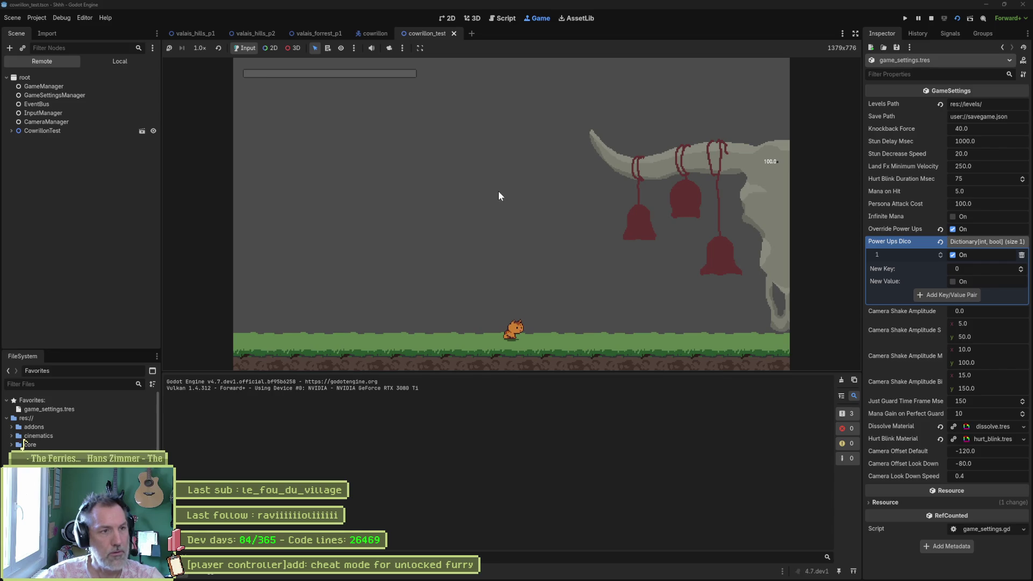
key("F8")
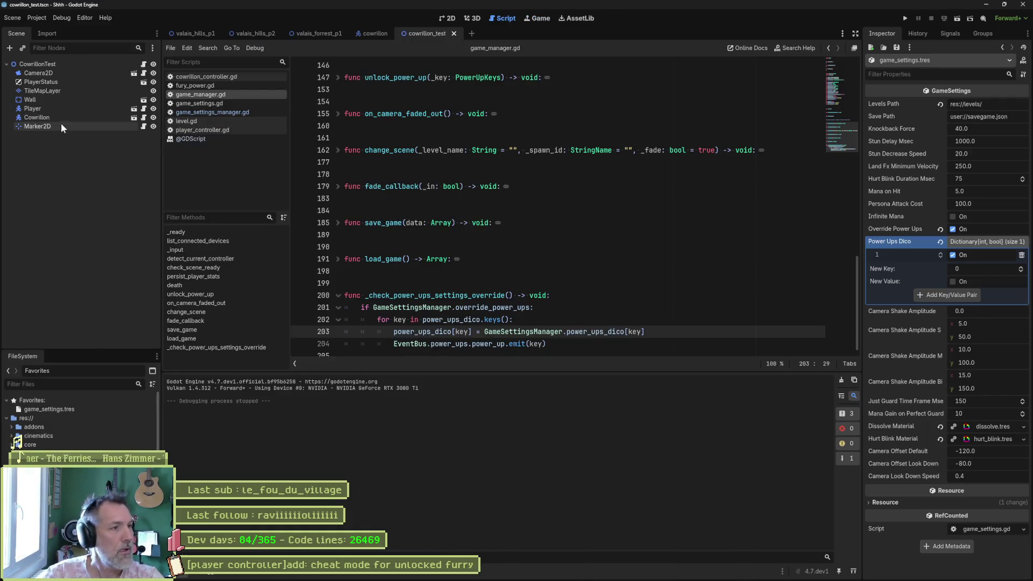
left_click(132, 109)
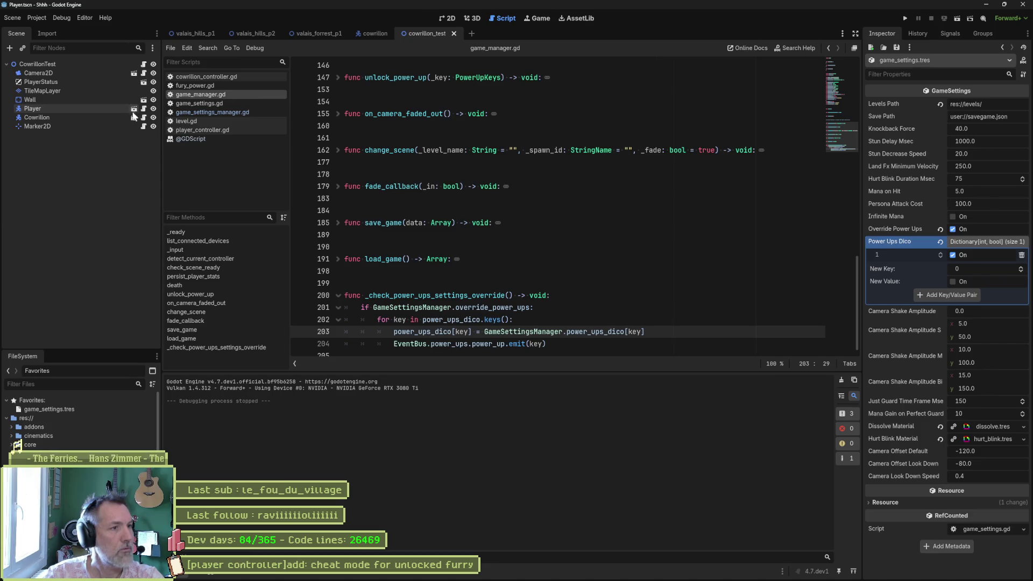
- Browse the Player state machine's PowerUp, GroundedAttack, AirAttack, Grounded and Jump states
left_click(110, 154)
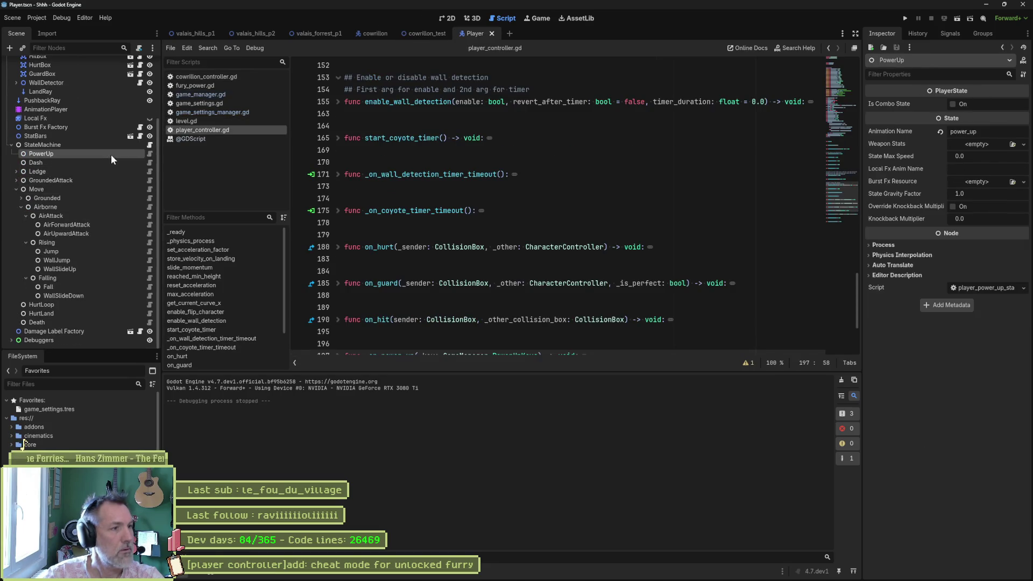
key("Down")
key("Down")
key("Down")
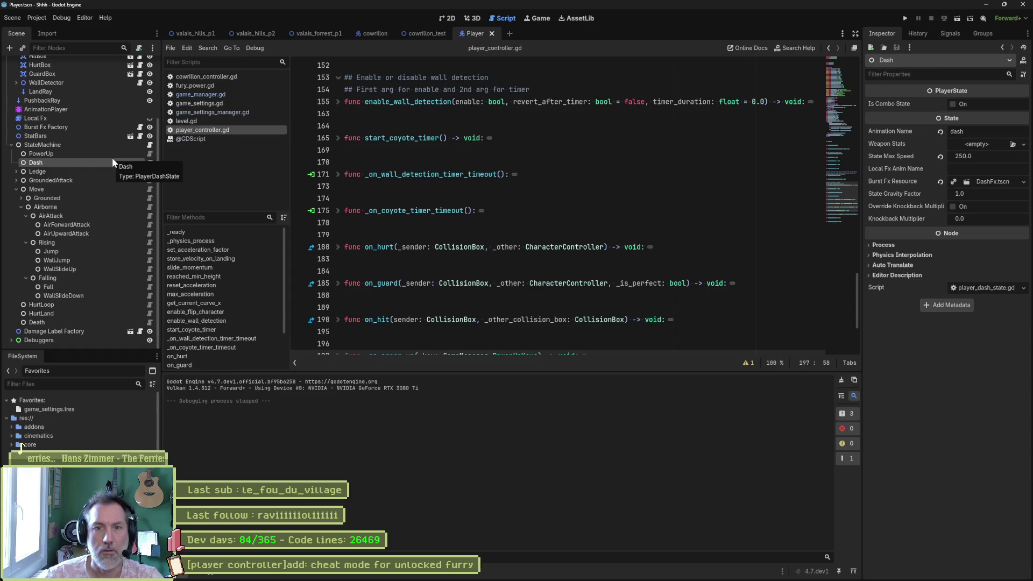
key("Down")
key("Down")
key("Down")
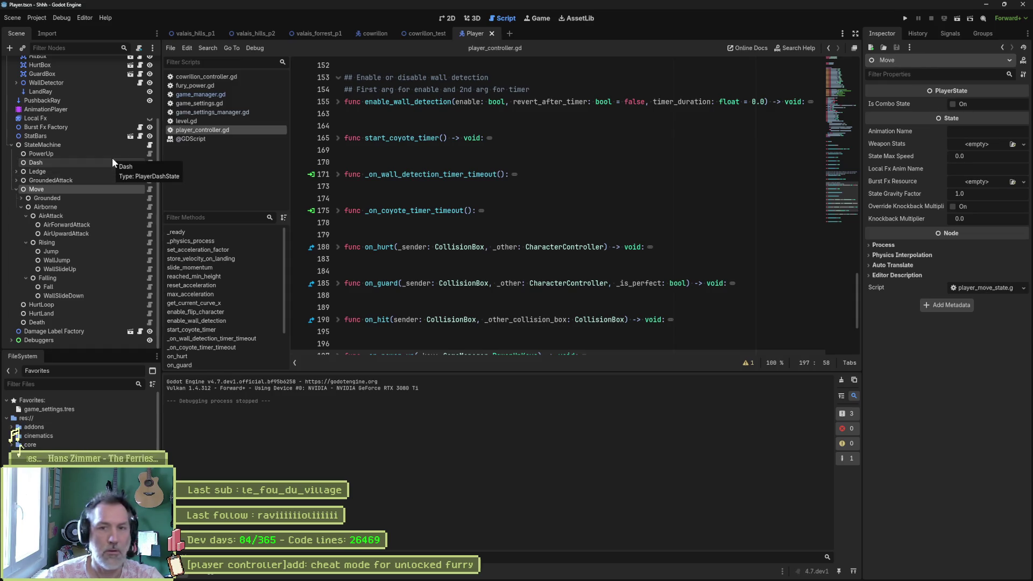
key("Up")
key("Up")
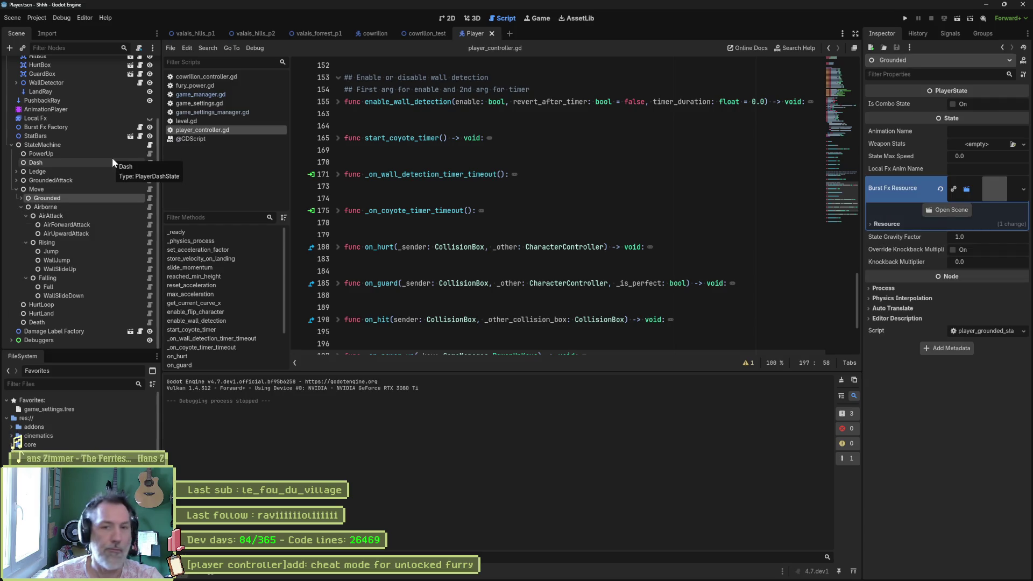
key("Down")
key("Down")
key("Down")
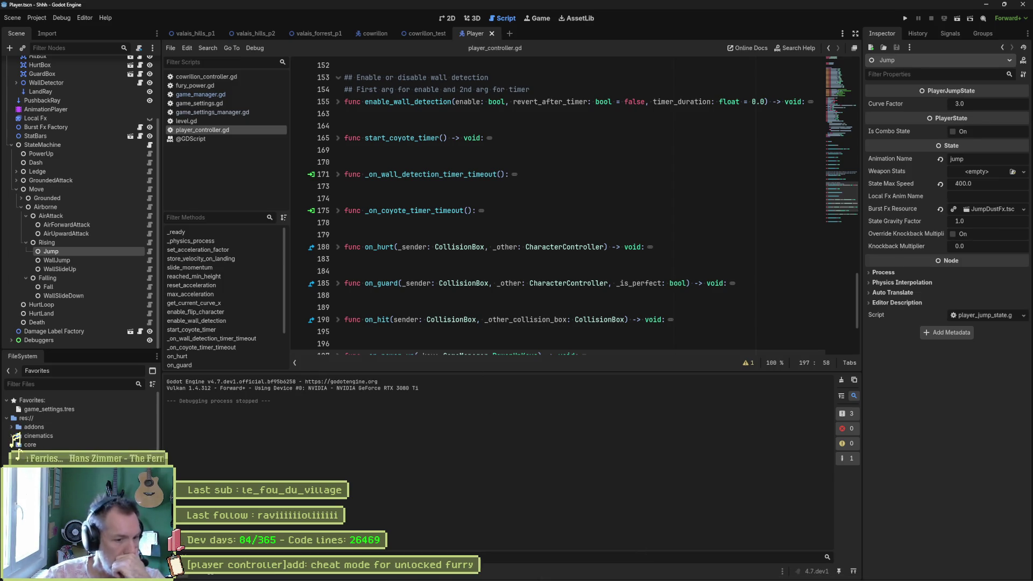
left_click(552, 571)
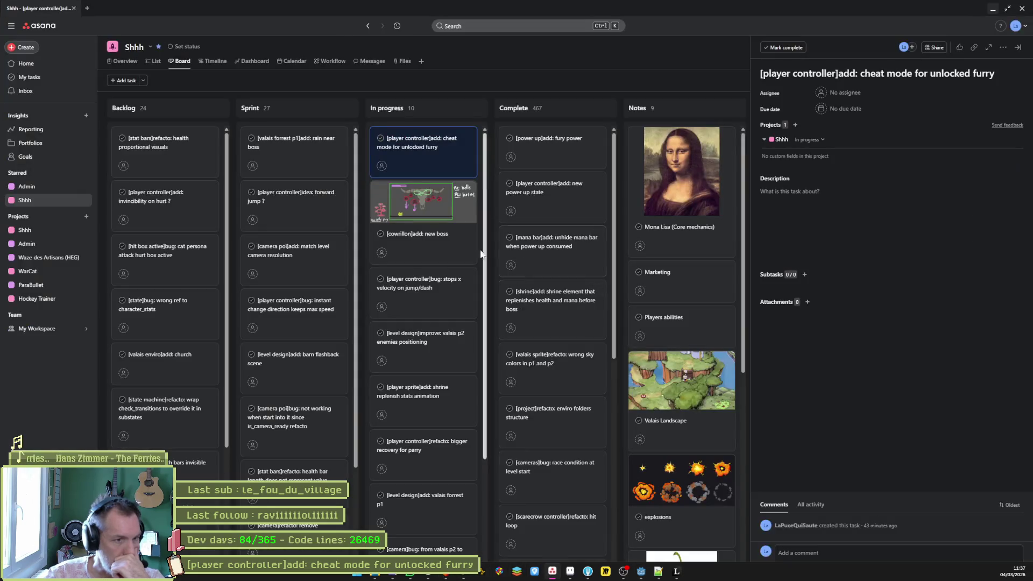
- Copy the 'cheat mode for unlocked furry' task title, then load game_settings.tres in Godot
left_click(983, 75)
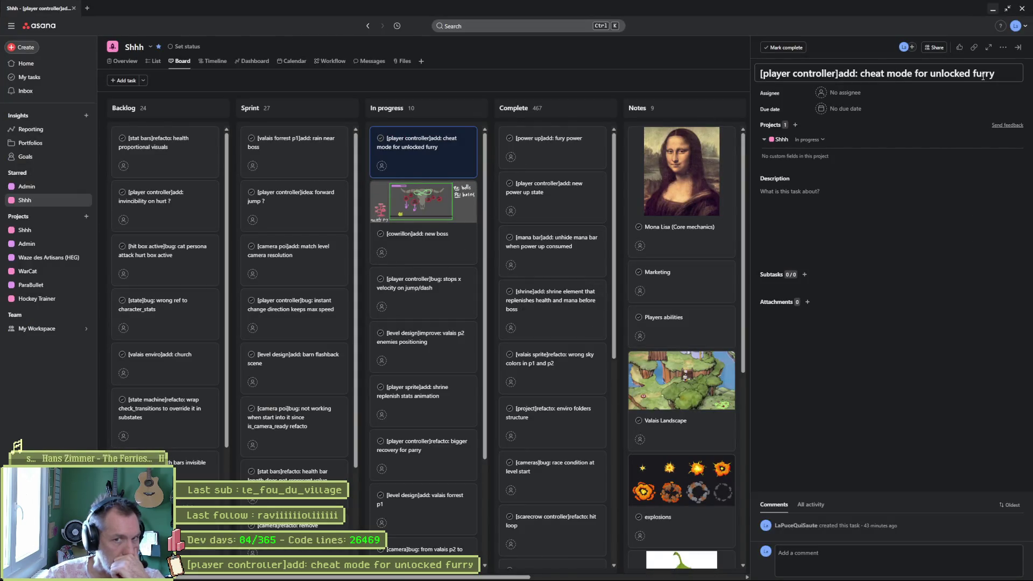
left_click(823, 81)
key("ctrl+a")
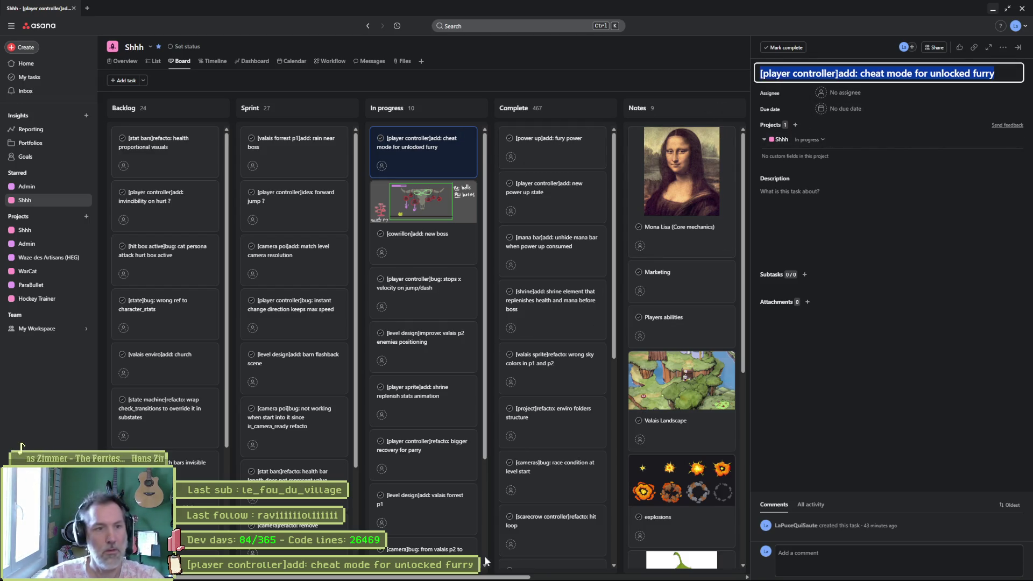
mouse_move(623, 573)
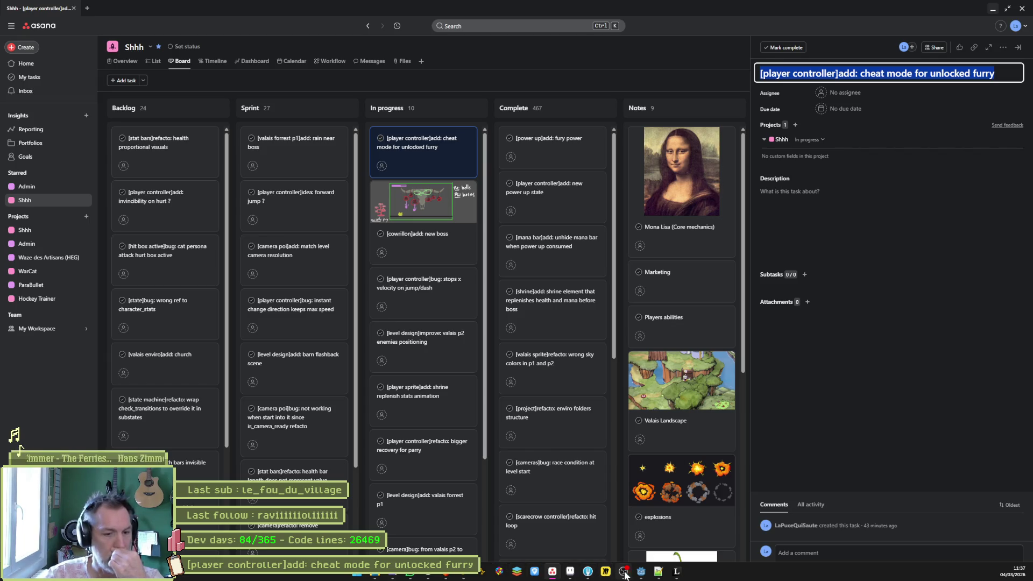
left_click(623, 573)
left_click(52, 407)
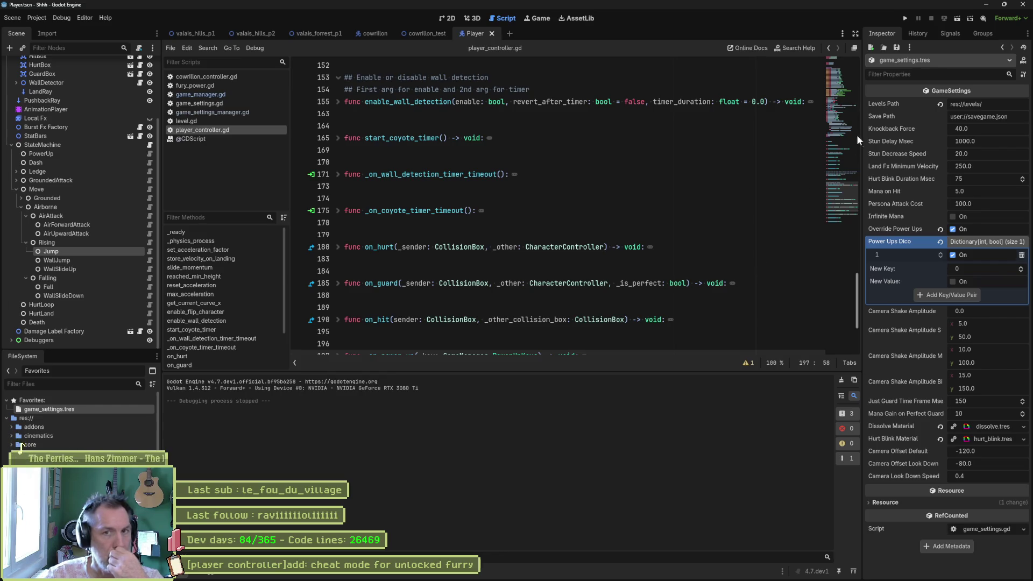
- In Fork's Local Changes, view diffs of game_settings.gd, game_settings.tres and game_settings_manager.gd
left_click(570, 578)
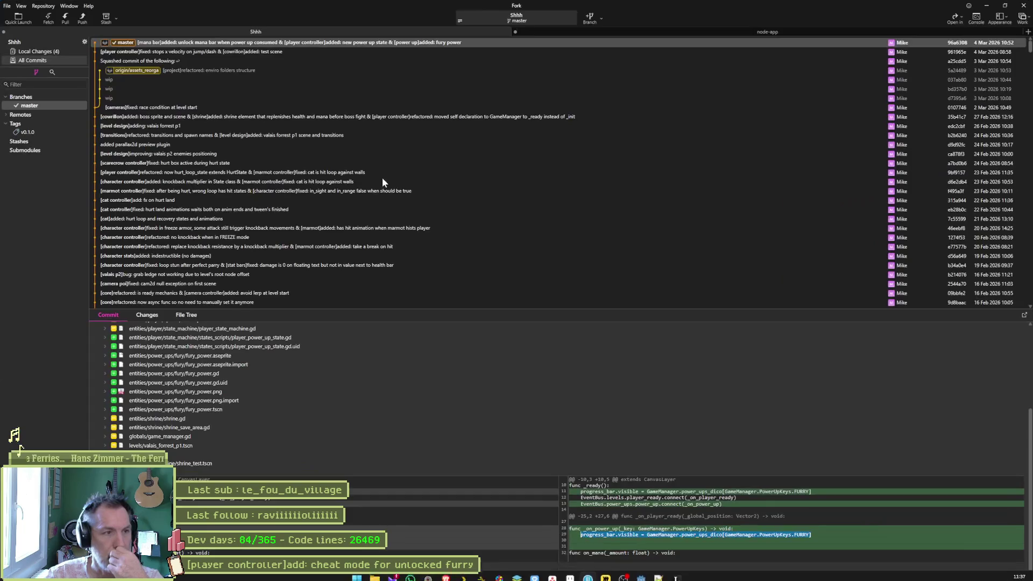
left_click(53, 51)
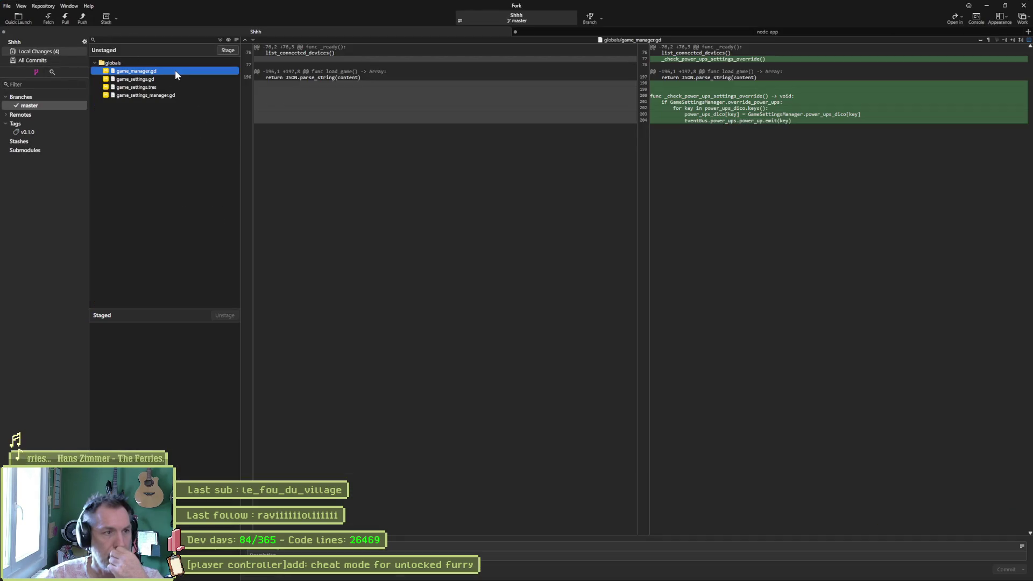
mouse_move(728, 116)
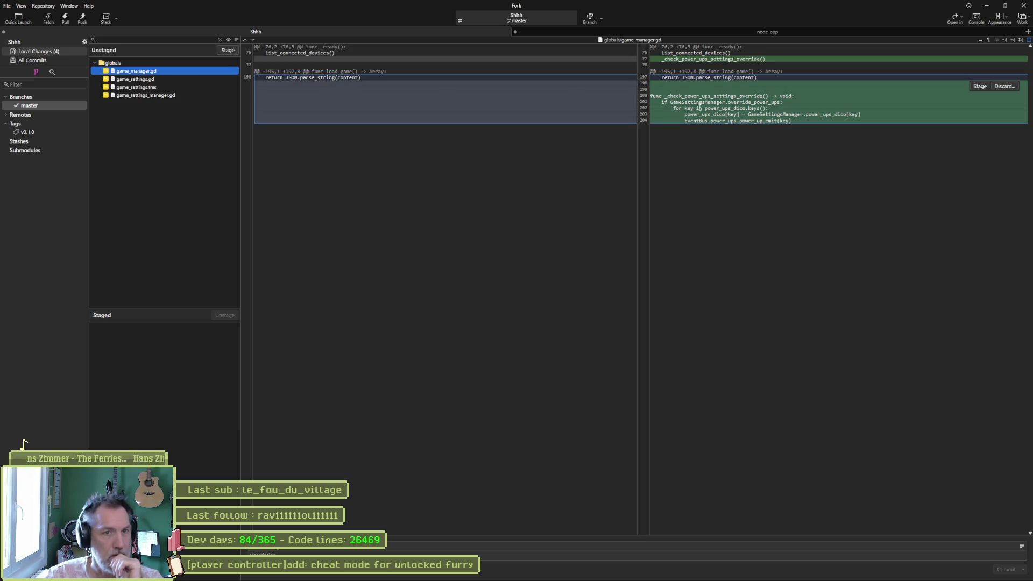
left_click(159, 80)
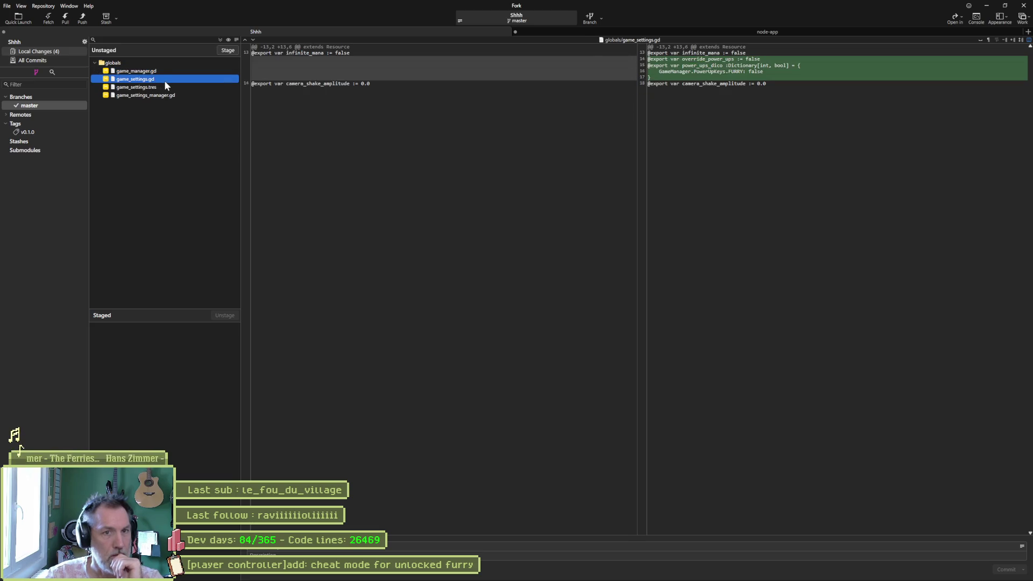
left_click(167, 87)
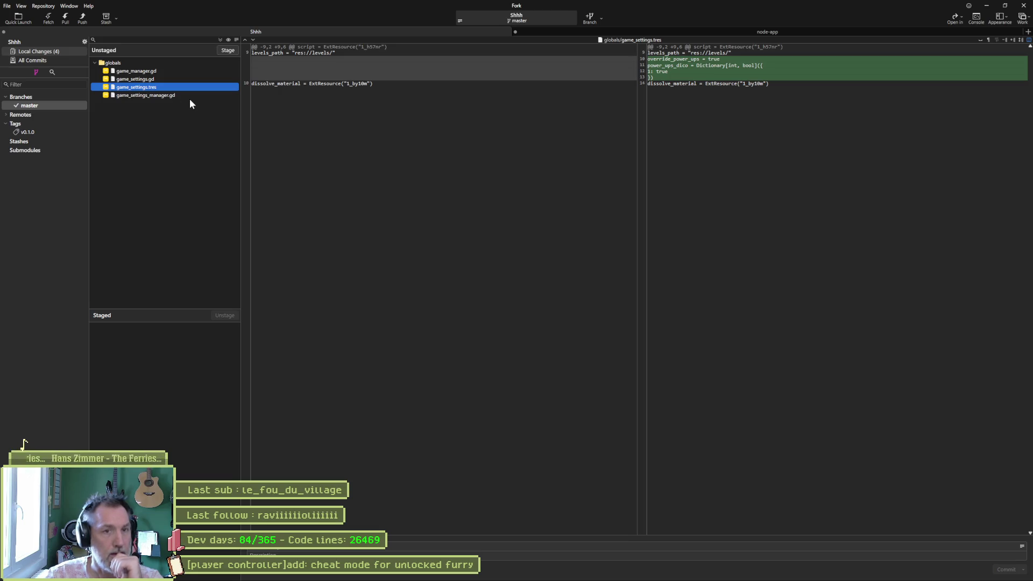
left_click(185, 96)
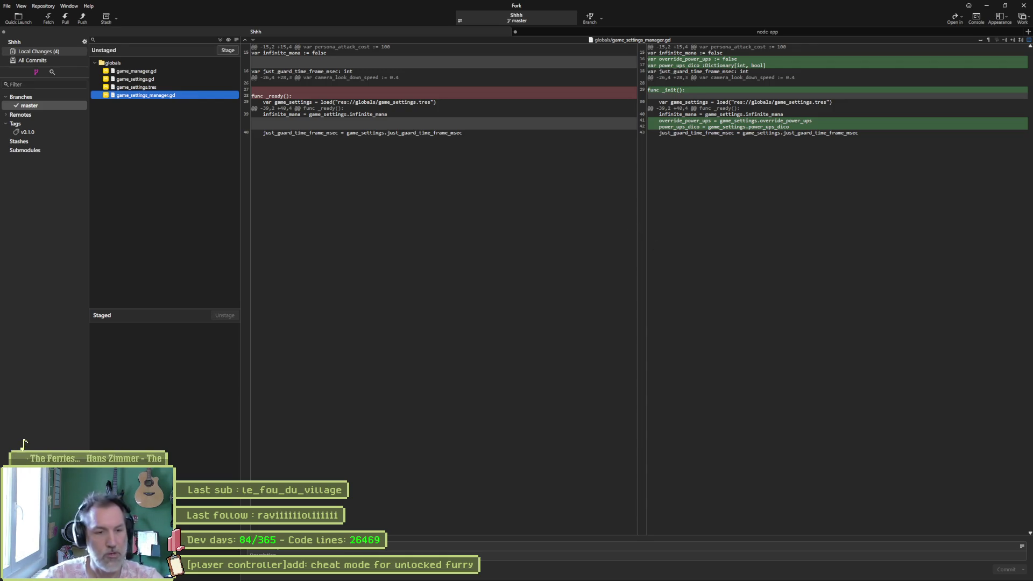
mouse_move(23, 580)
left_click(641, 571)
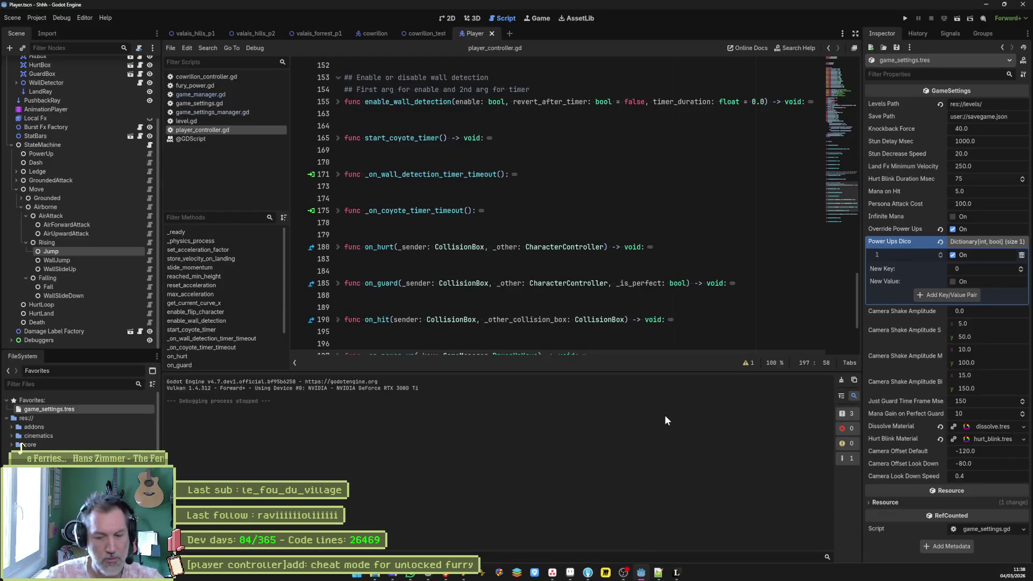
- Run the game to load the Valais forest level with the power-up override
key("F6")
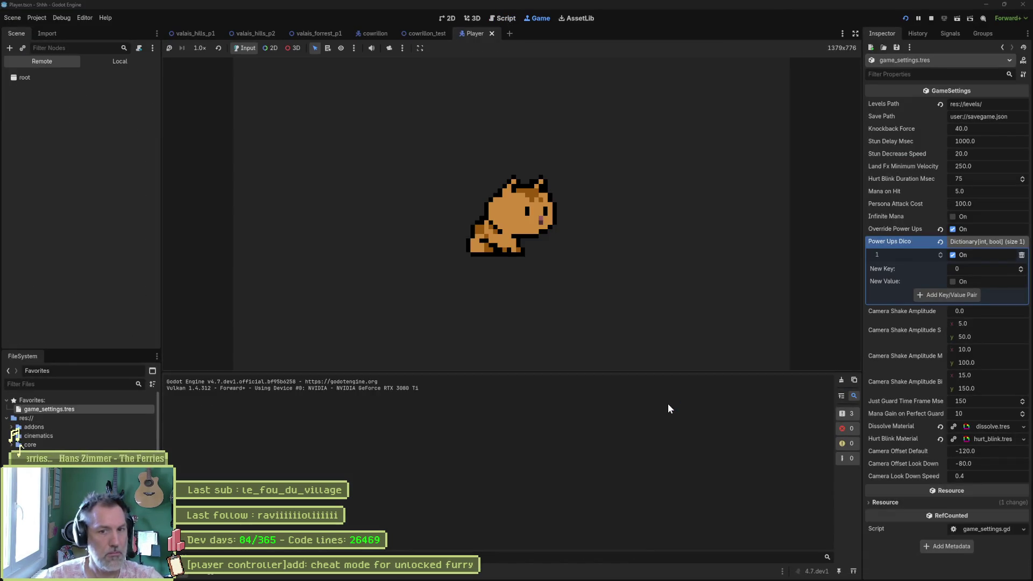